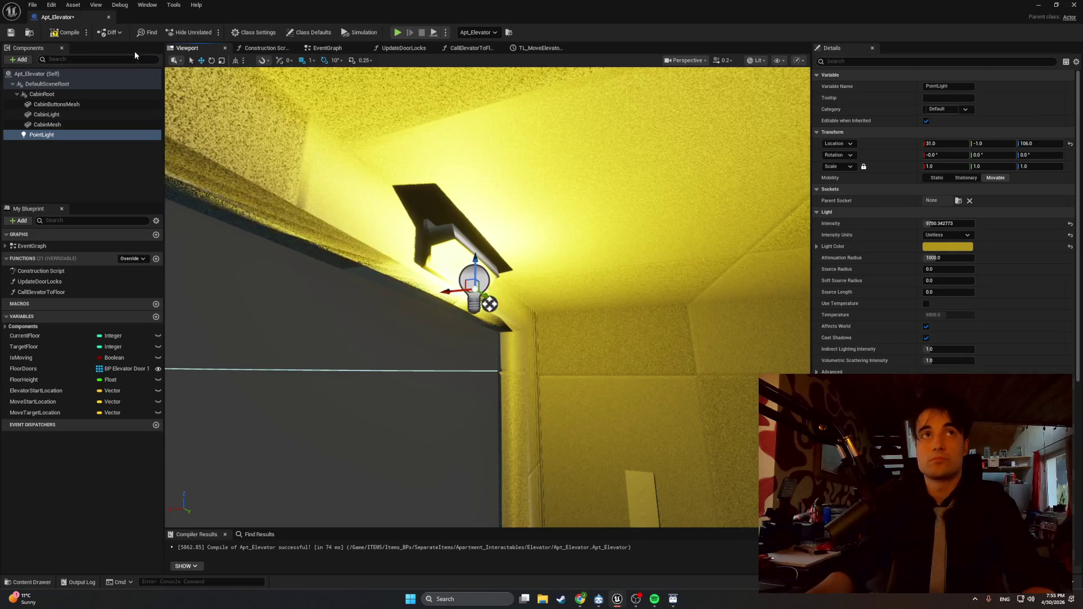
Step: Recompile and close the elevator blueprint, then play-test walking down the stairwell into the elevator
{"action": "left_click", "coordinate": [51, 32]}
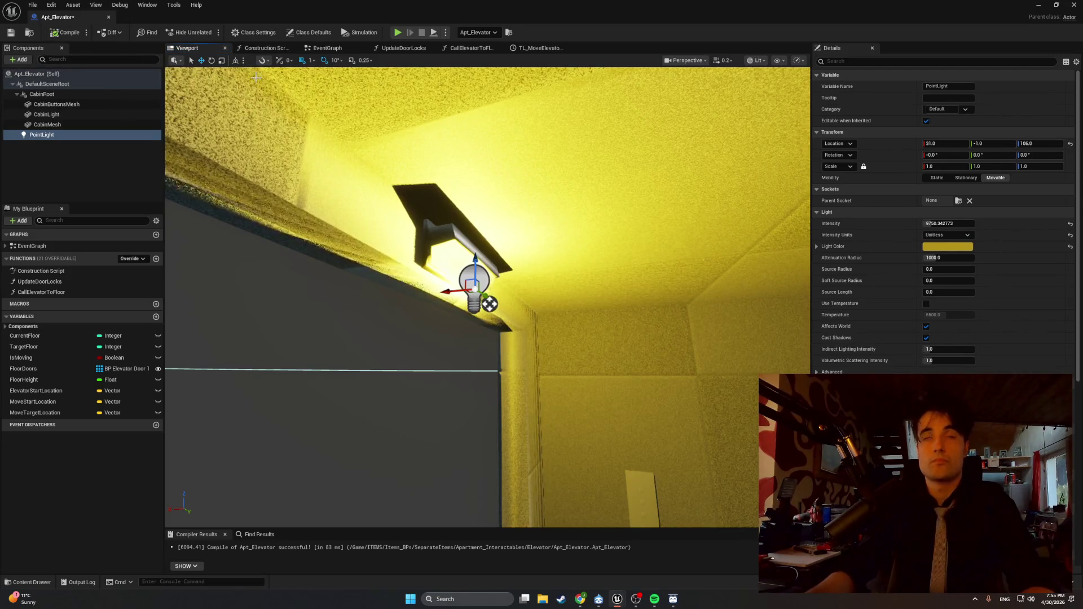
{"action": "left_click", "coordinate": [1074, 7]}
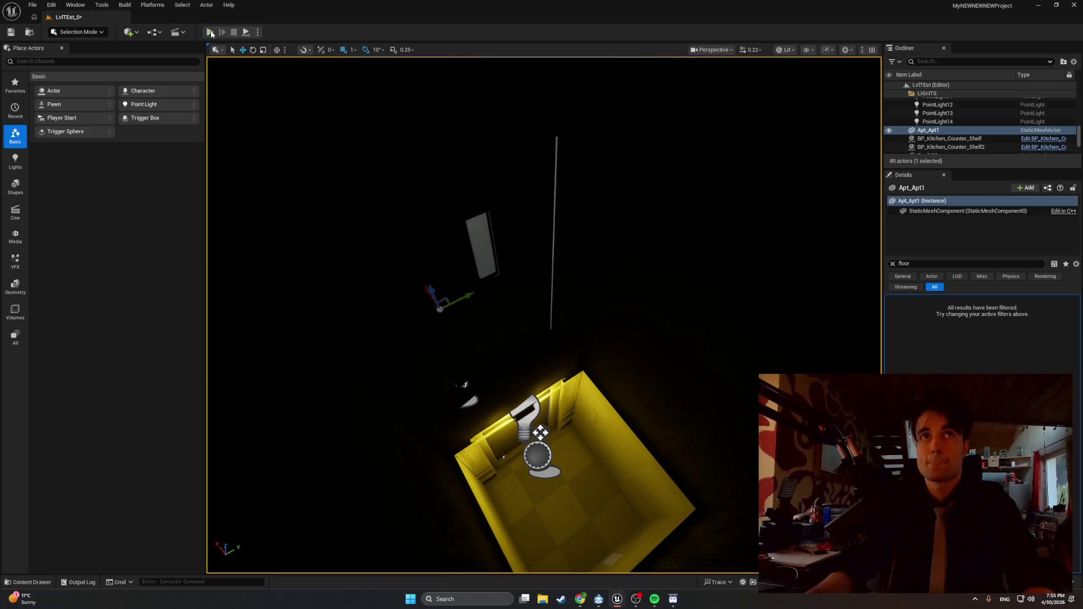
{"action": "left_click", "coordinate": [210, 32]}
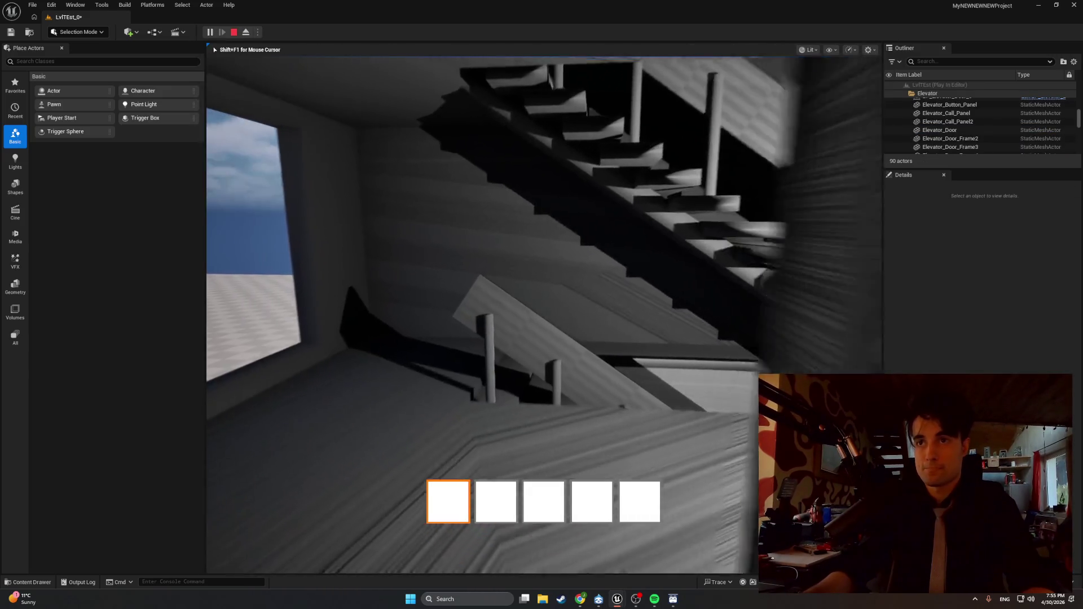
{"action": "key", "text": "w"}
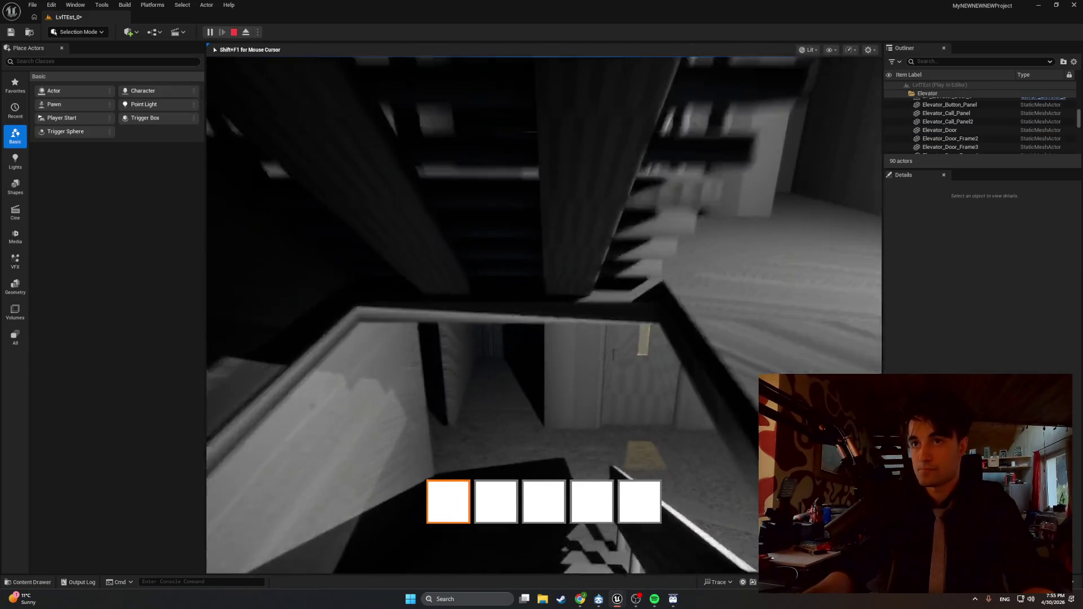
{"action": "key", "text": "w"}
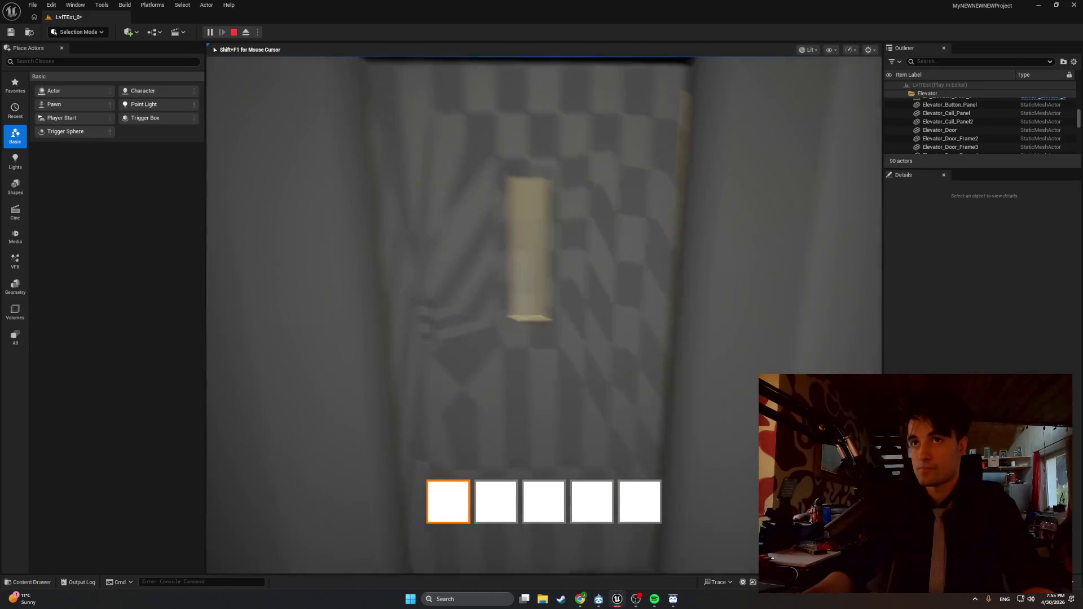
{"action": "key", "text": "w"}
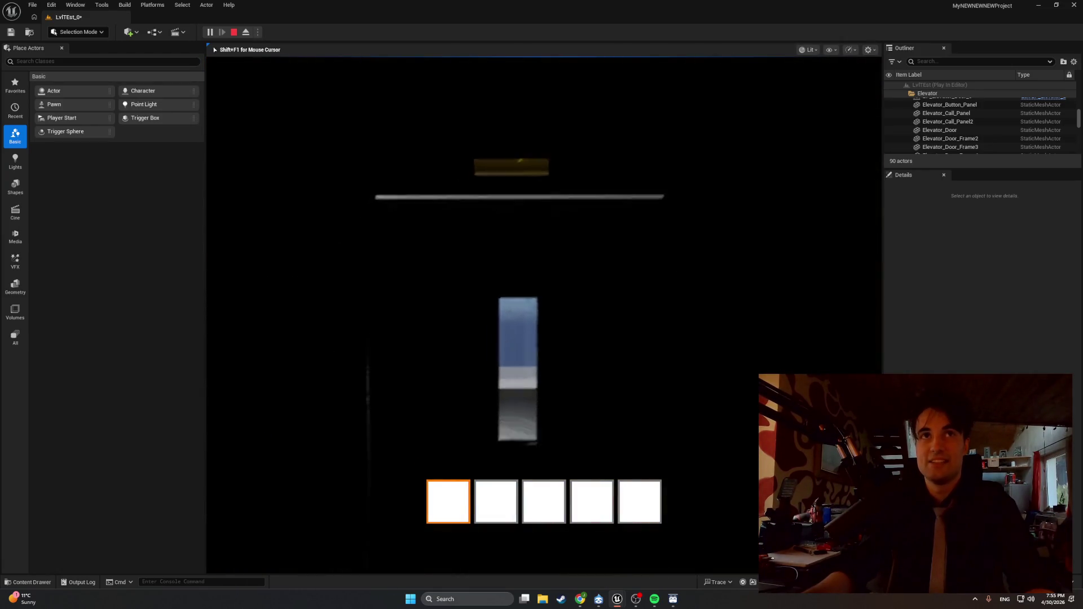
{"action": "key", "text": "Escape"}
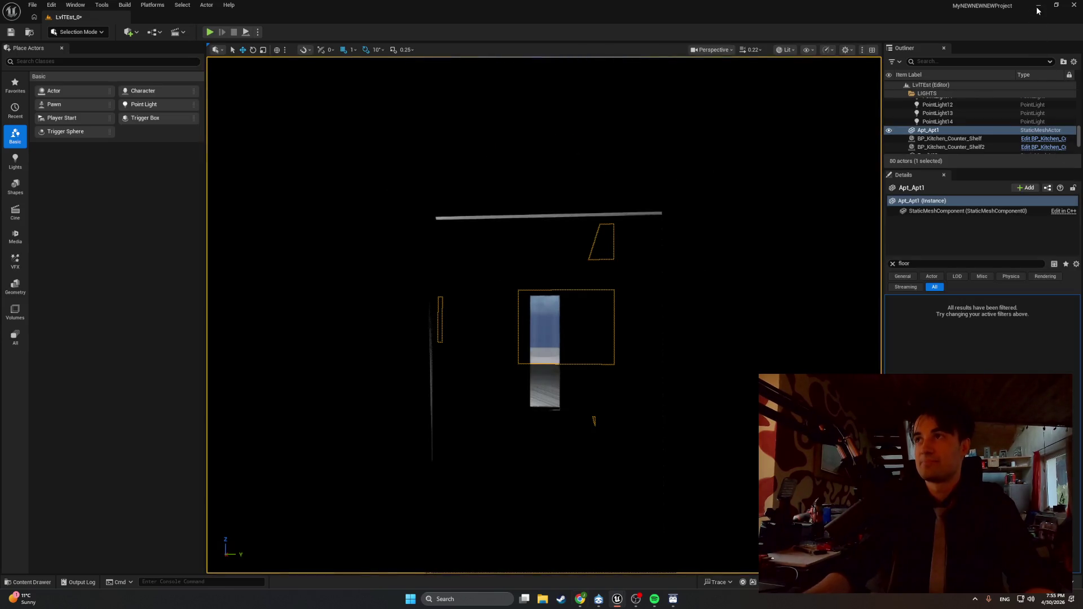
Step: Reopen the Apt_Elevator blueprint from the Content Drawer and orbit to the cabin light
{"action": "left_click", "coordinate": [1036, 9]}
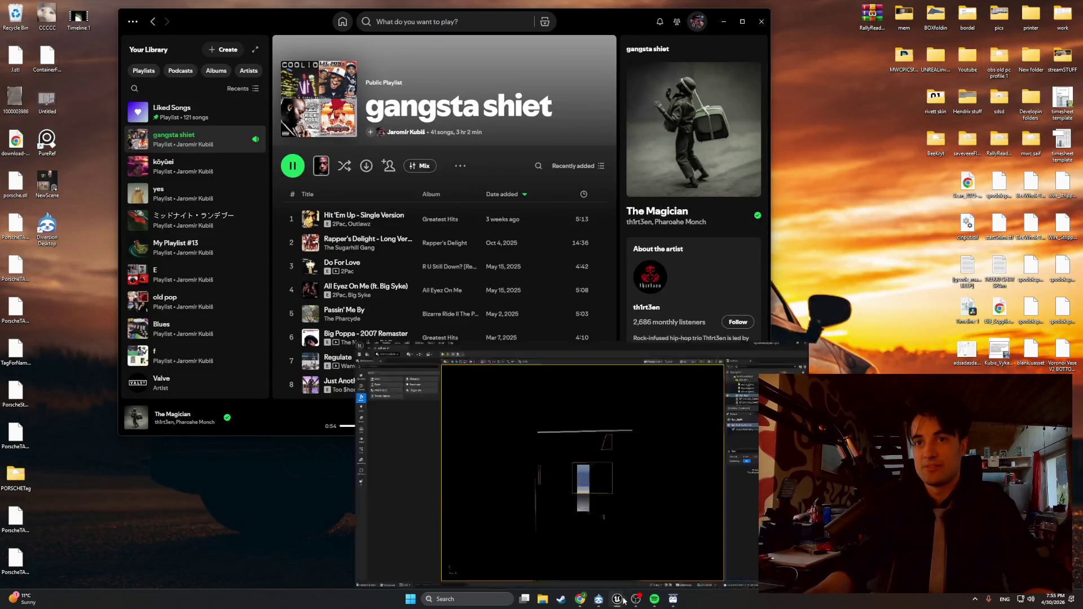
{"action": "left_click", "coordinate": [620, 600]}
{"action": "key", "text": "ctrl+space"}
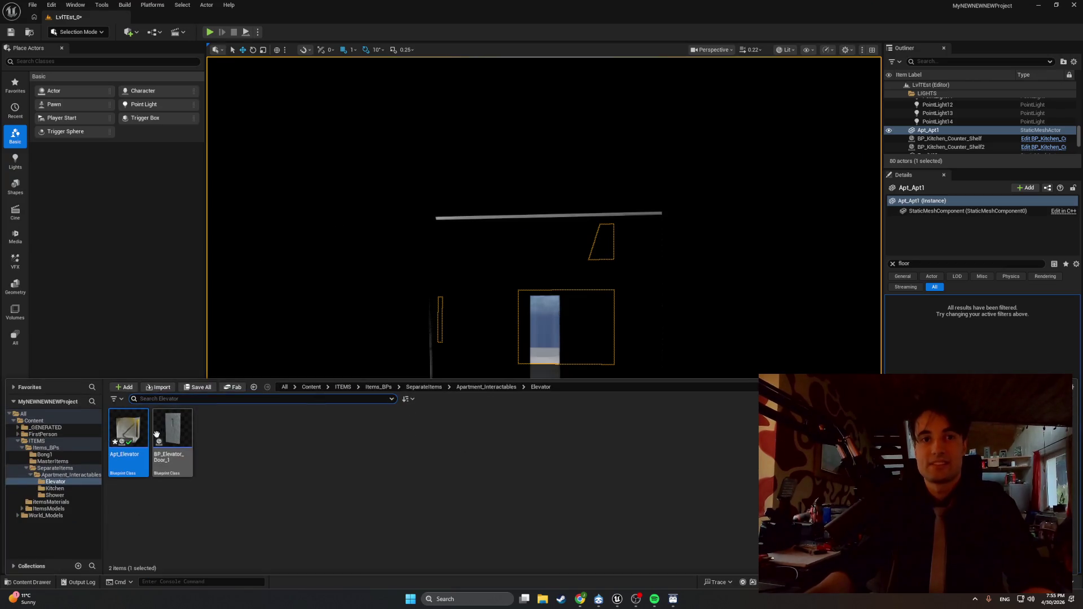
{"action": "double_click", "coordinate": [129, 445]}
{"action": "left_click_drag", "start_coordinate": [441, 263], "coordinate": [282, 184]}
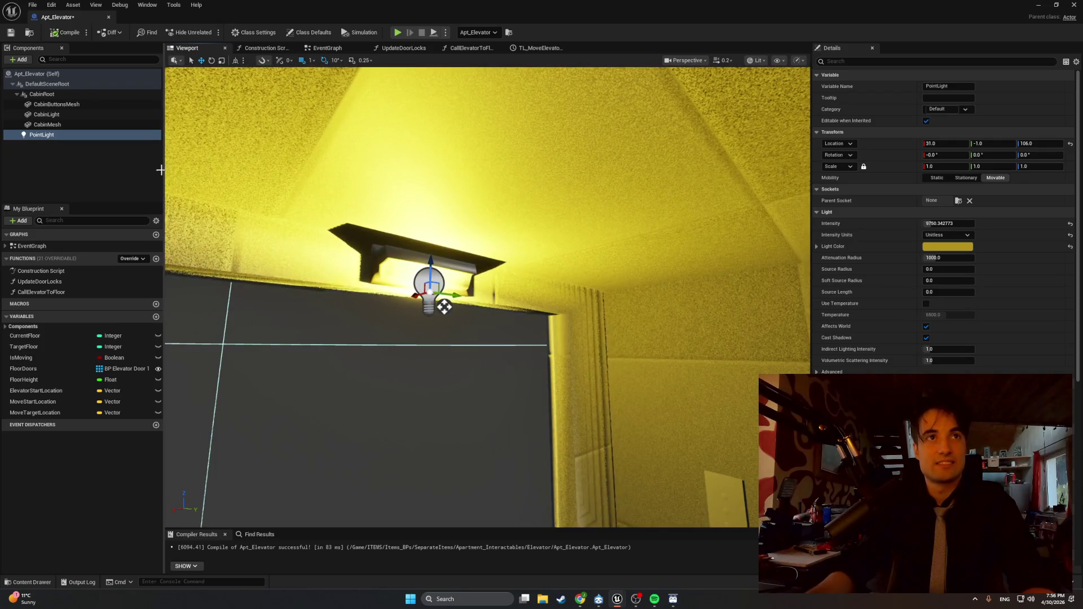
Step: Attach PointLight as a child of CabinRoot instead of the root, then recompile
{"action": "left_click_drag", "start_coordinate": [41, 134], "coordinate": [48, 84]}
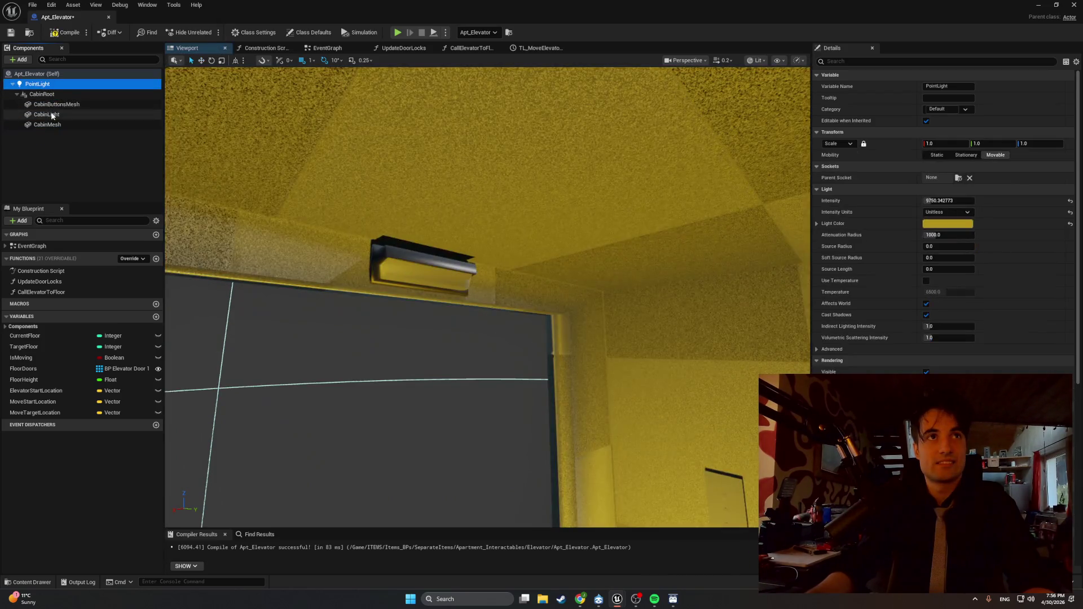
{"action": "key", "text": "ctrl+z"}
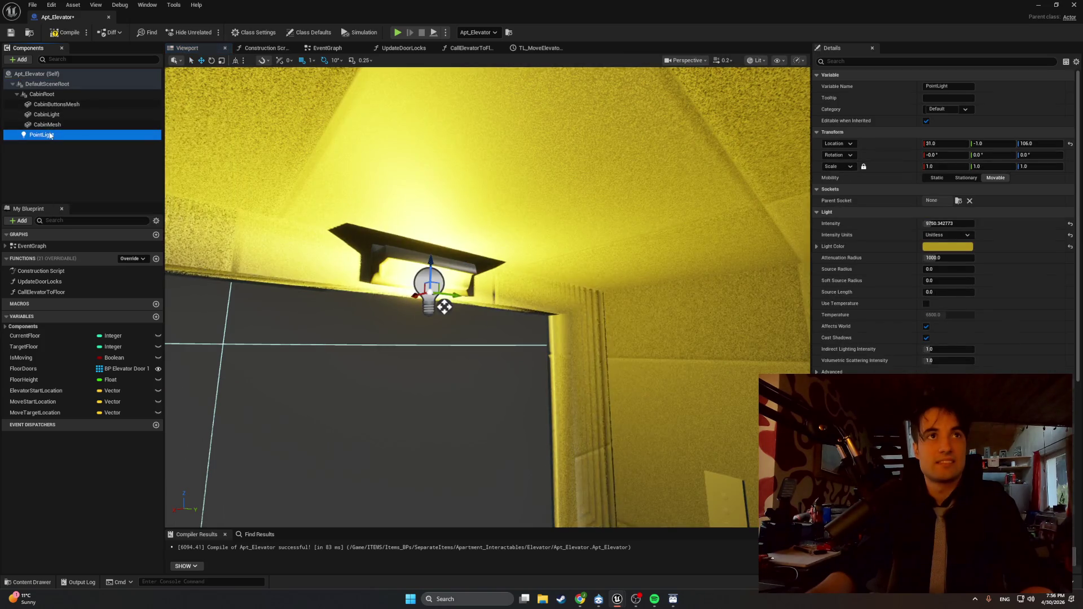
{"action": "left_click_drag", "start_coordinate": [47, 137], "coordinate": [44, 94]}
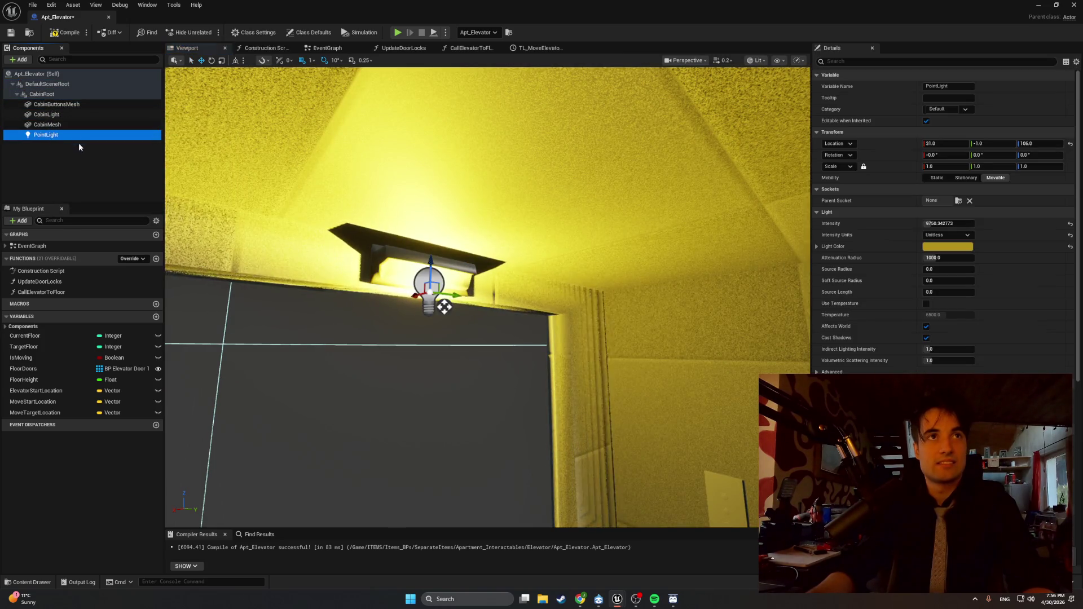
{"action": "left_click", "coordinate": [66, 32]}
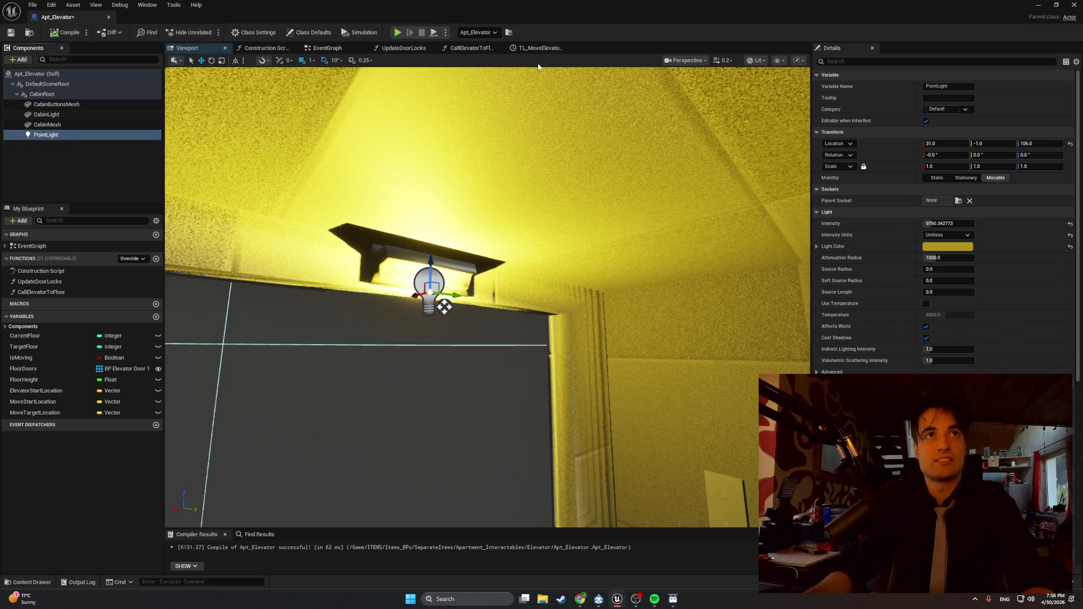
{"action": "left_click", "coordinate": [1032, 5]}
Step: Play the level, walking from the stairwell into the lit elevator and facing back out, then stop
{"action": "left_click", "coordinate": [210, 33]}
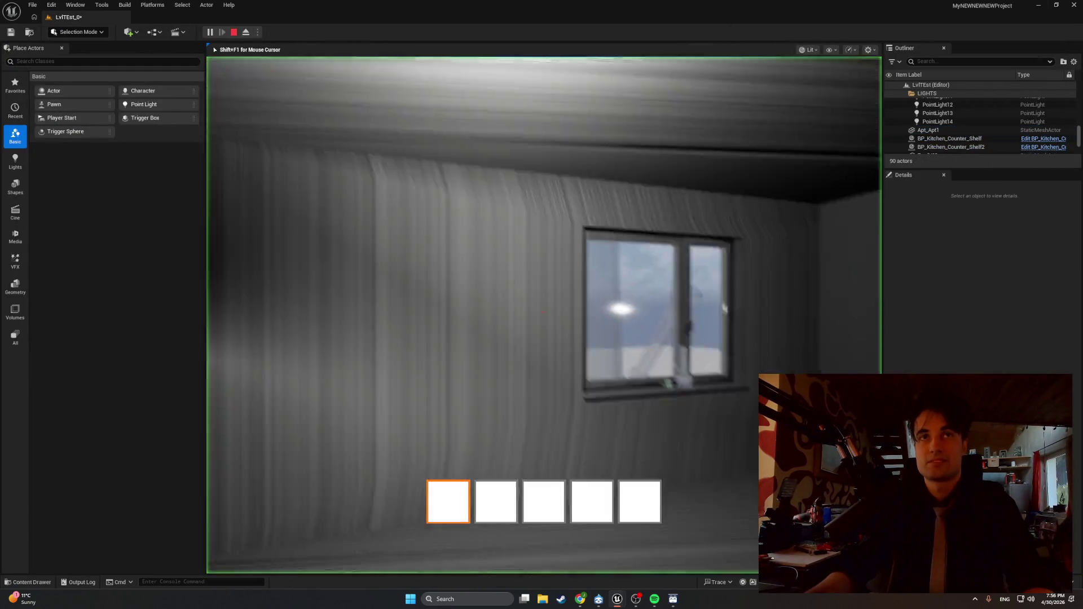
{"action": "key", "text": "w"}
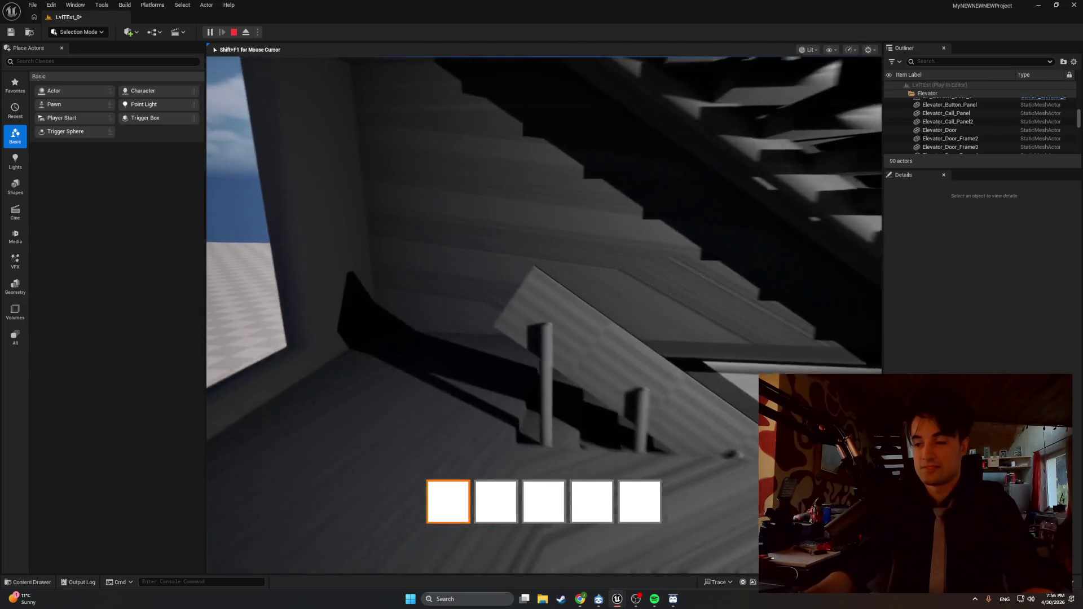
{"action": "key", "text": "w"}
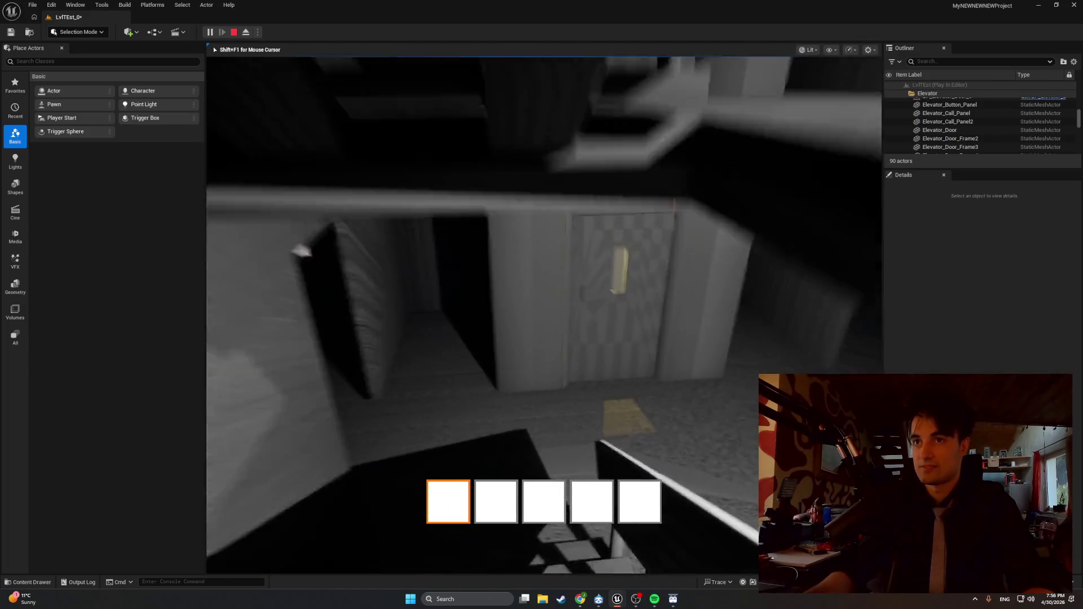
{"action": "key", "text": "w"}
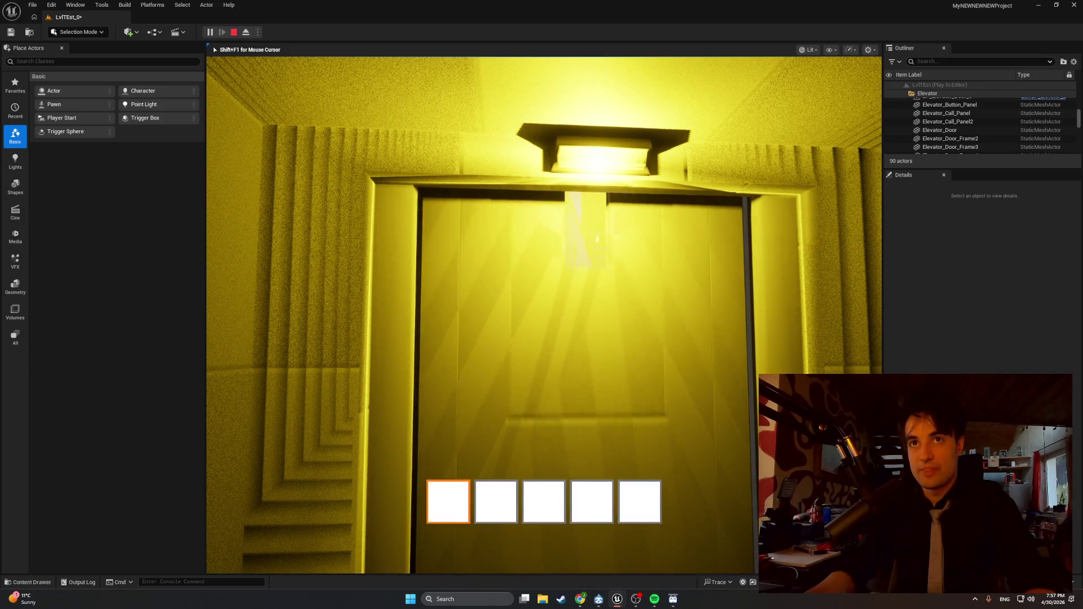
{"action": "key", "text": "Escape"}
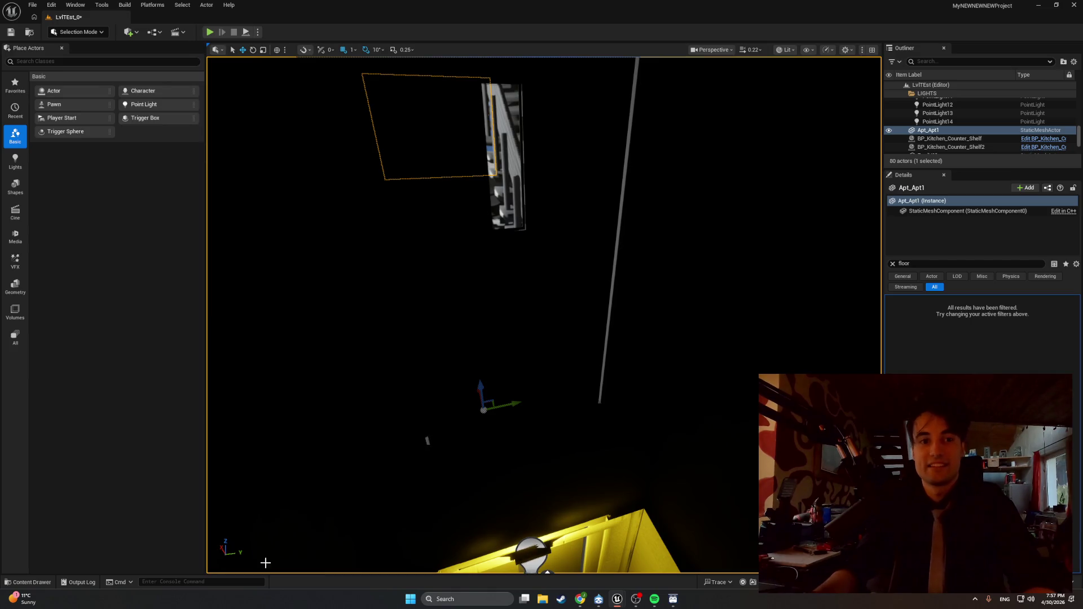
Step: Bring back Apt_Elevator, inspect the FloorHeight variable's settings, recompile, and select PointLight
{"action": "mouse_move", "coordinate": [618, 603]}
{"action": "left_click", "coordinate": [643, 580]}
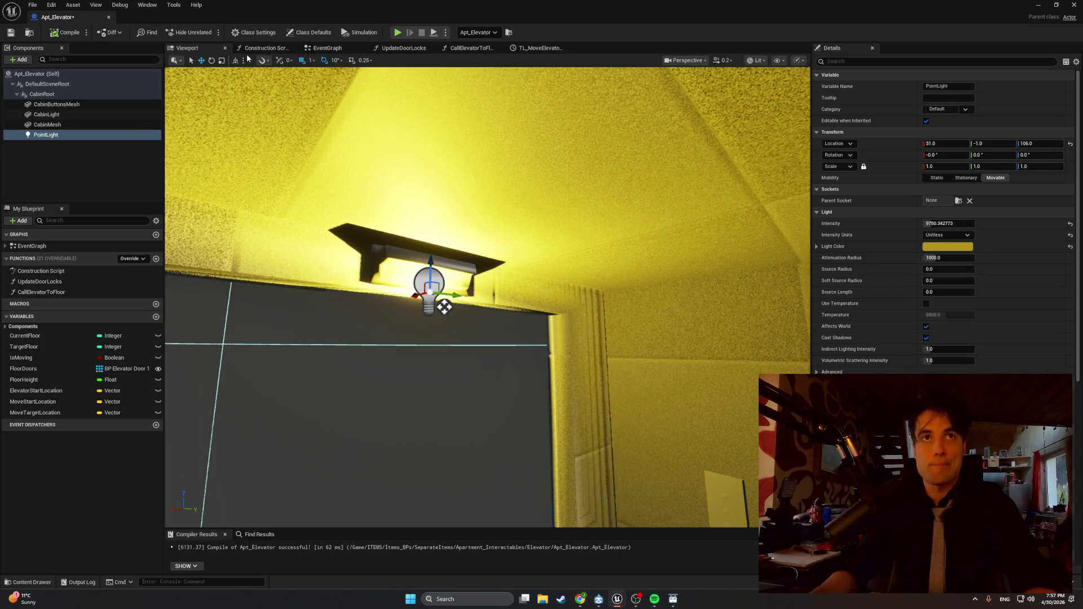
{"action": "left_click", "coordinate": [45, 380]}
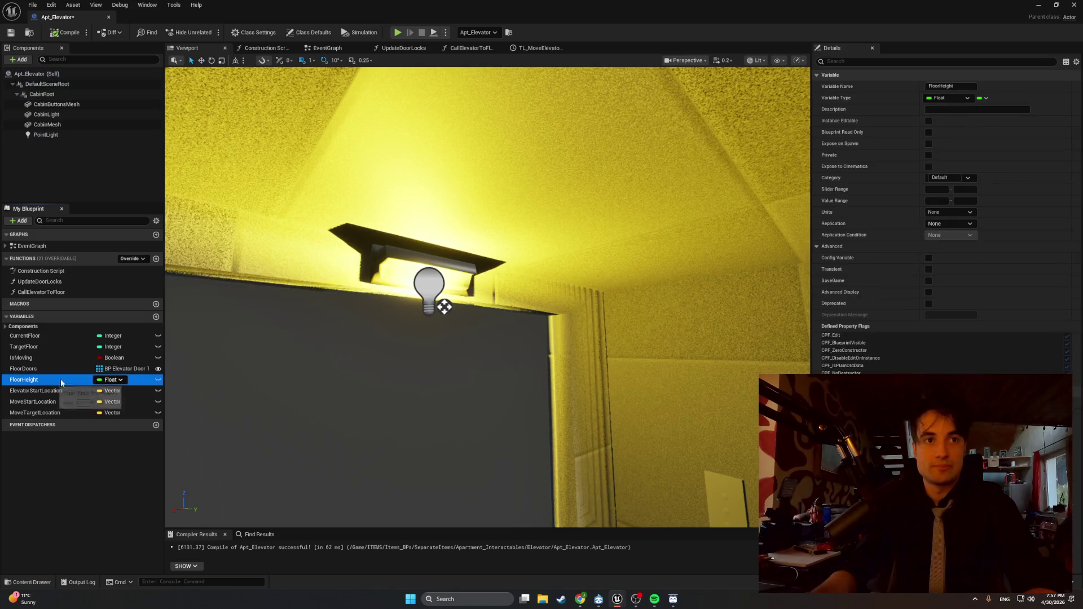
{"action": "left_click", "coordinate": [1021, 372]}
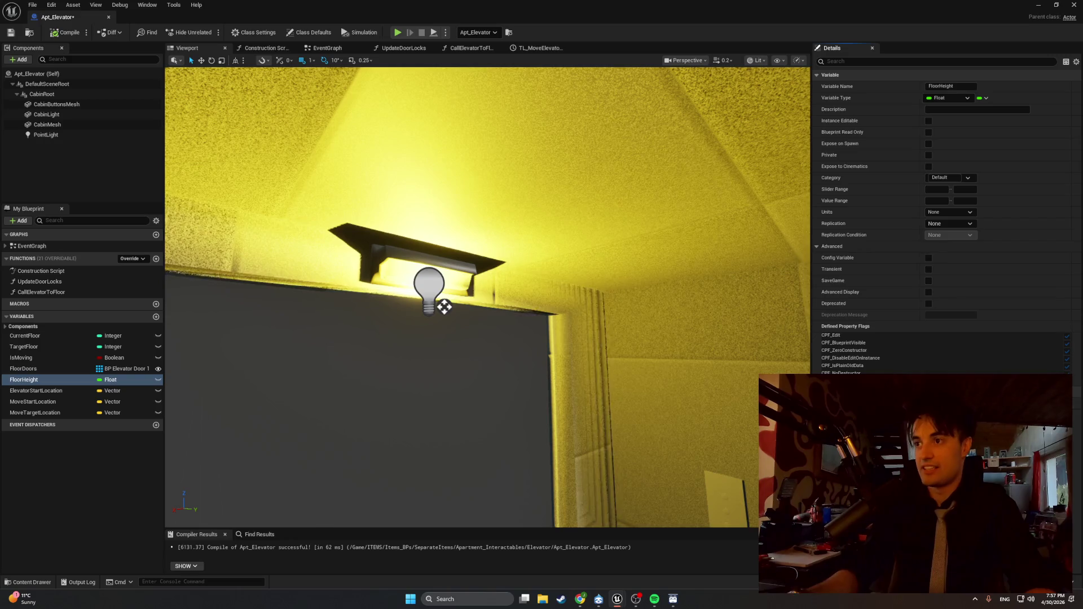
{"action": "left_click", "coordinate": [65, 32]}
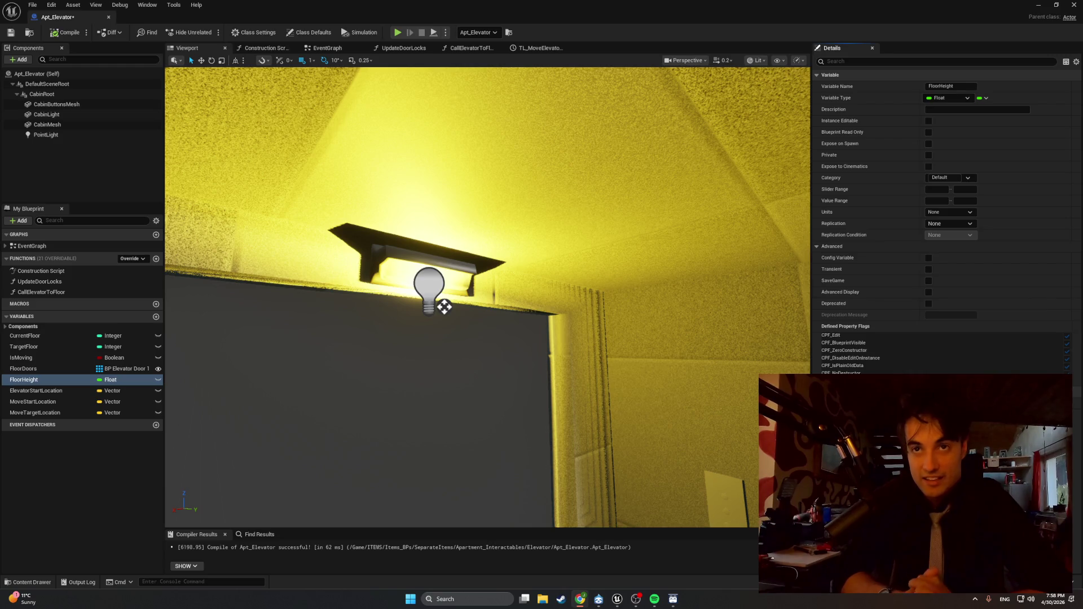
{"action": "left_click", "coordinate": [444, 306]}
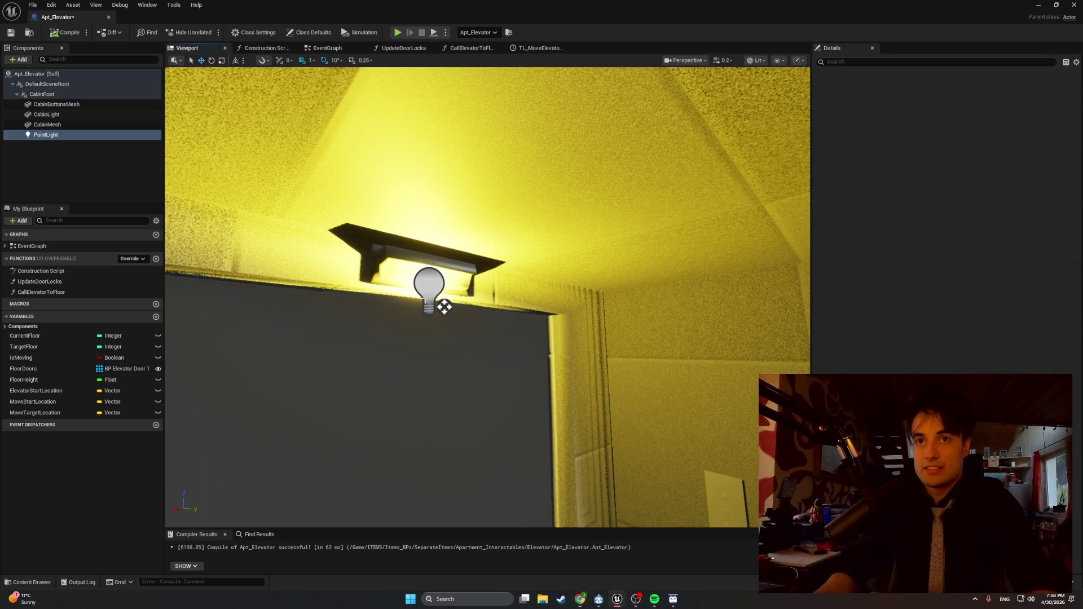
Step: Set the PointLight Light Color to a pale warm beige in the Color Picker and recompile
{"action": "left_click", "coordinate": [947, 247]}
{"action": "left_click_drag", "start_coordinate": [849, 337], "coordinate": [849, 332]}
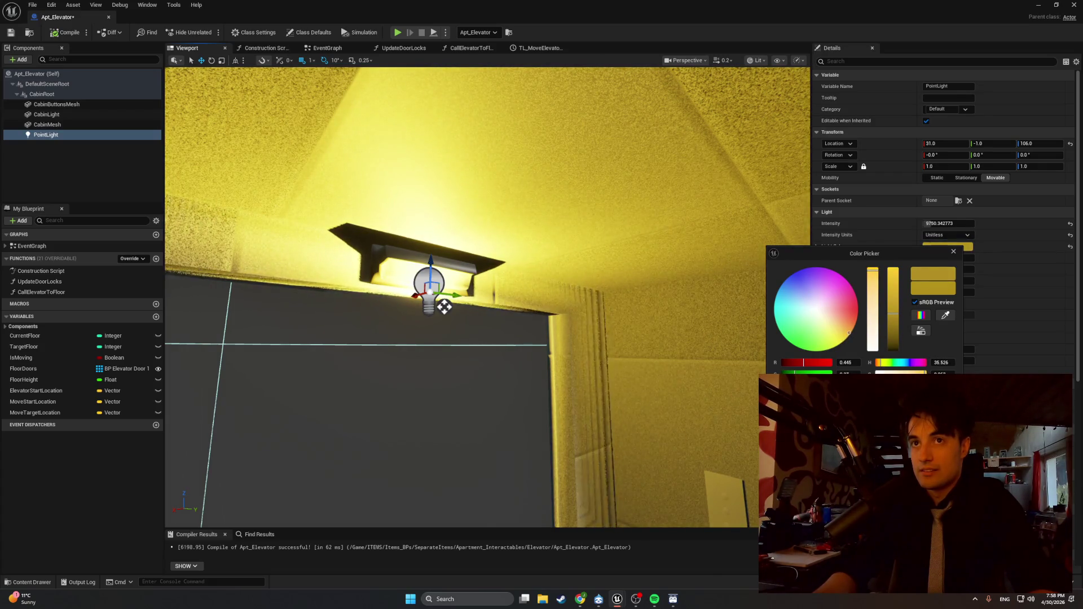
{"action": "mouse_move", "coordinate": [873, 271]}
{"action": "left_mouse_down"}
{"action": "mouse_move", "coordinate": [875, 339]}
{"action": "mouse_move", "coordinate": [872, 313]}
{"action": "left_mouse_up"}
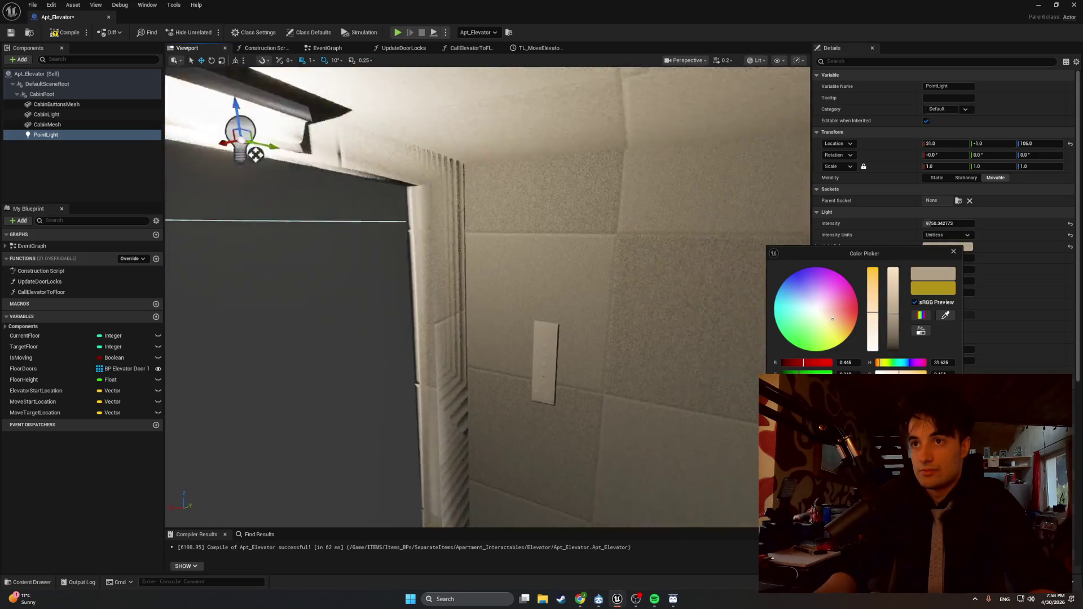
{"action": "key", "text": "s"}
{"action": "left_click_drag", "start_coordinate": [877, 310], "coordinate": [875, 300]}
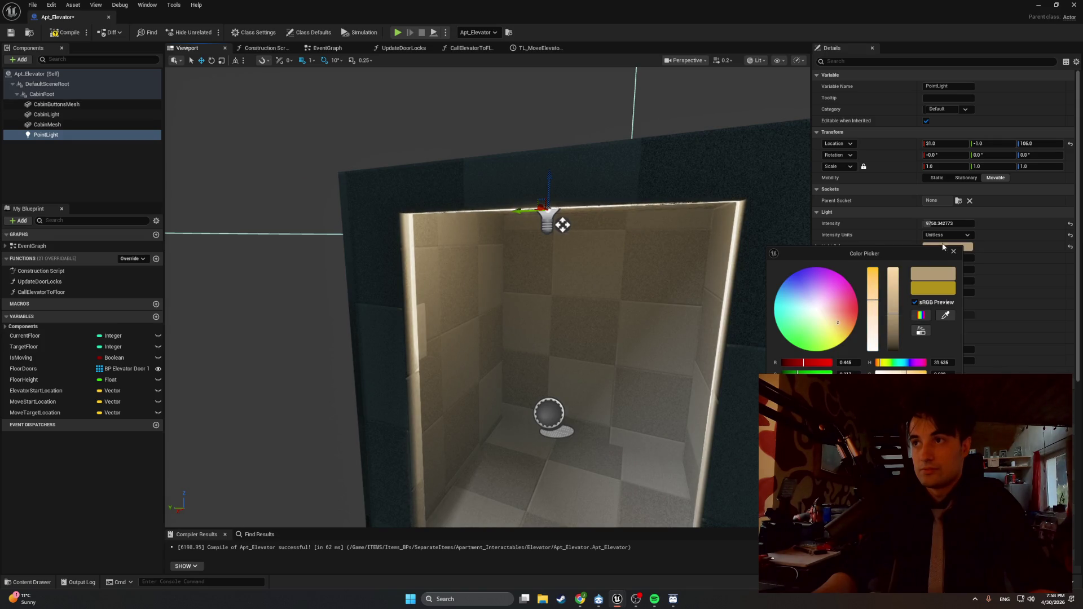
{"action": "left_click", "coordinate": [954, 254]}
{"action": "left_click", "coordinate": [66, 32]}
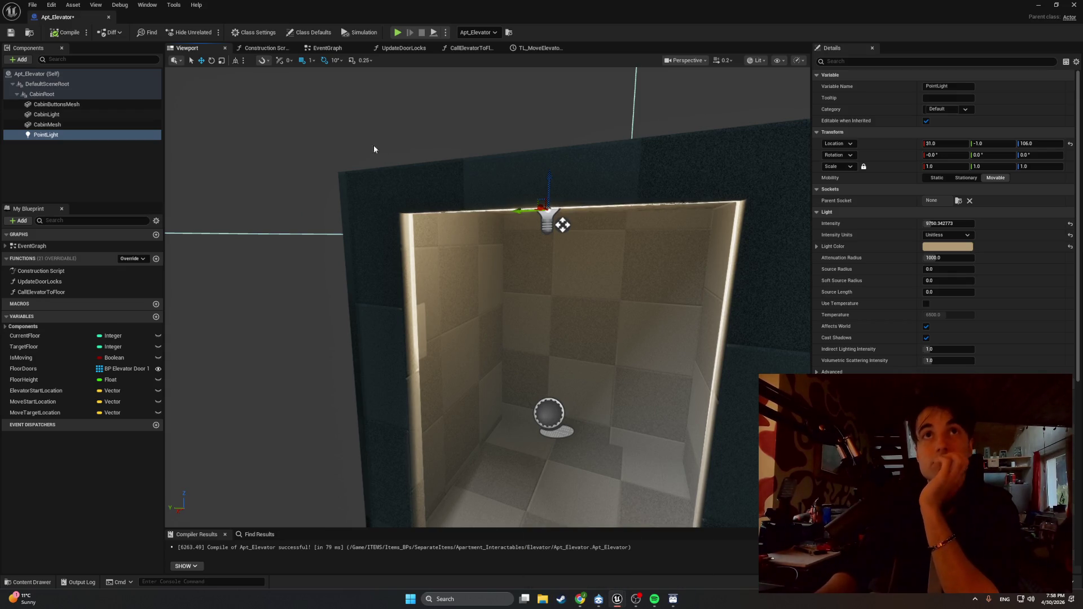
{"action": "left_click", "coordinate": [400, 48]}
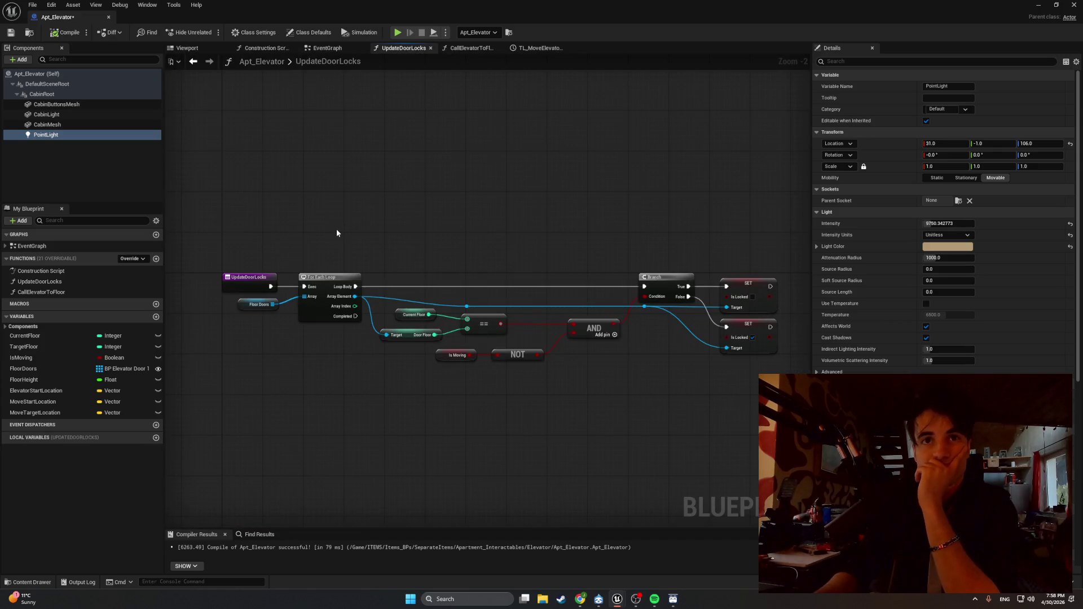
Step: Frame the UpdateDoorLocks door-lock nodes in the graph, then minimize the blueprint editor
{"action": "scroll", "coordinate": [337, 232], "scroll_direction": "up", "scroll_amount": 1}
{"action": "mouse_move", "coordinate": [337, 232]}
{"action": "left_mouse_down"}
{"action": "mouse_move", "coordinate": [374, 230]}
{"action": "mouse_move", "coordinate": [321, 220]}
{"action": "mouse_move", "coordinate": [361, 218]}
{"action": "left_mouse_up"}
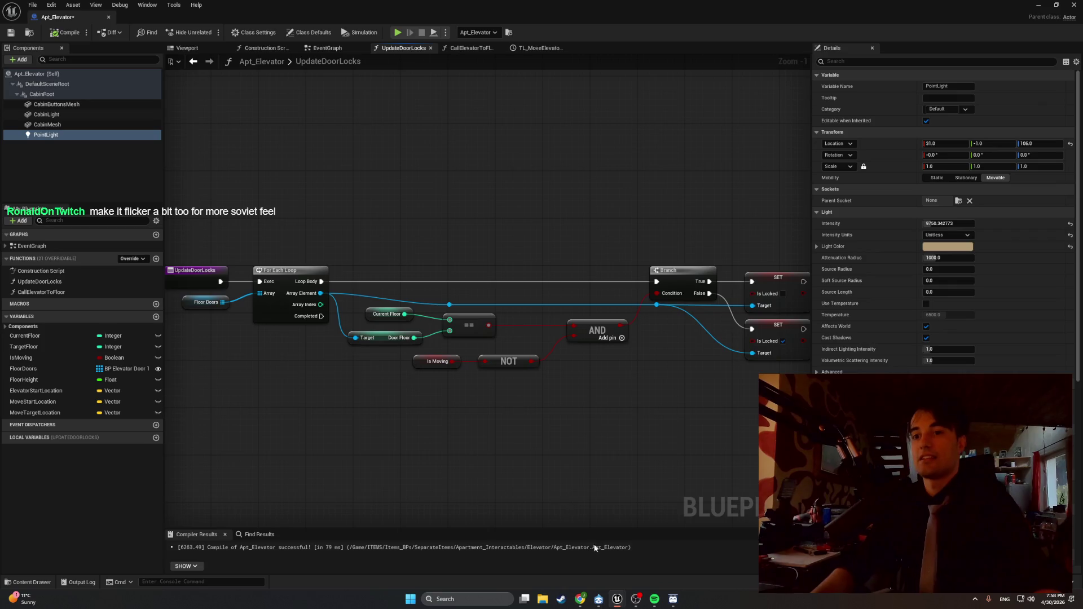
{"action": "left_click", "coordinate": [1039, 6]}
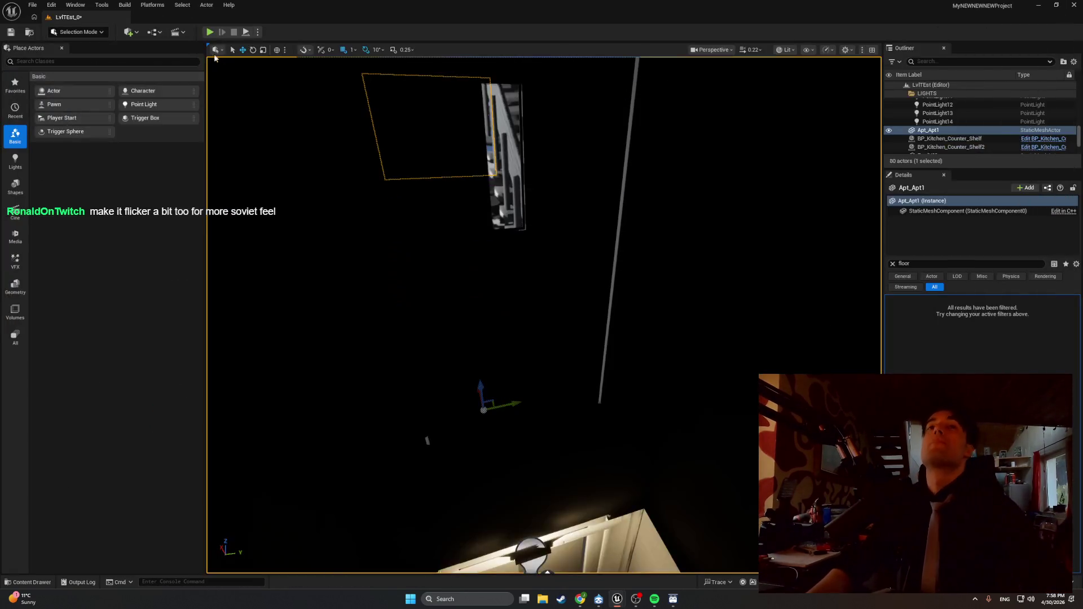
Step: Play-test walking to the elevator door and interacting to confirm Door Locked, then open the Content Drawer
{"action": "left_click", "coordinate": [211, 33]}
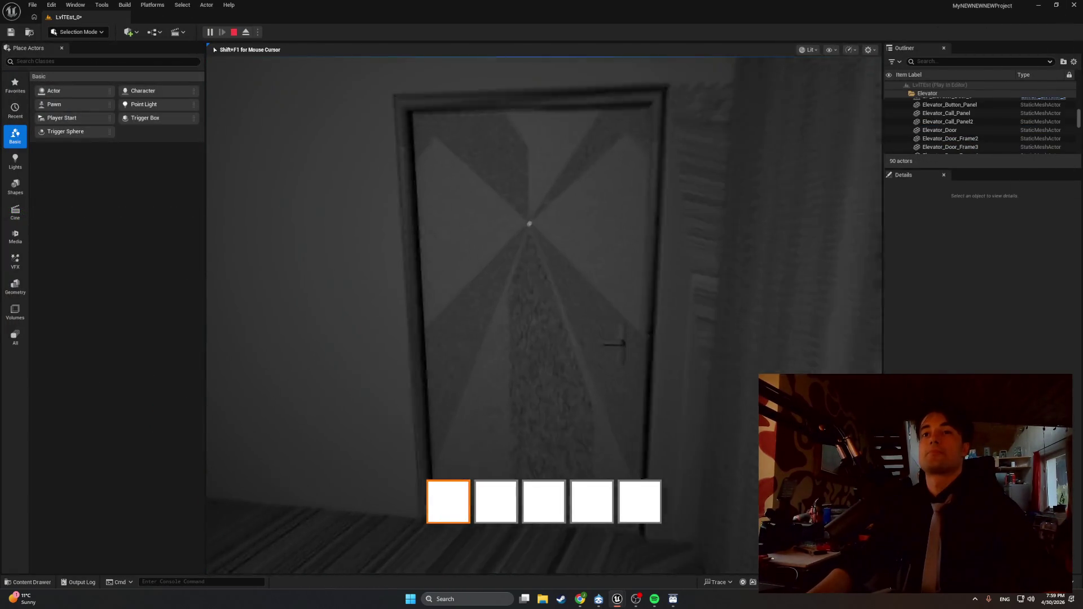
{"action": "key", "text": "w"}
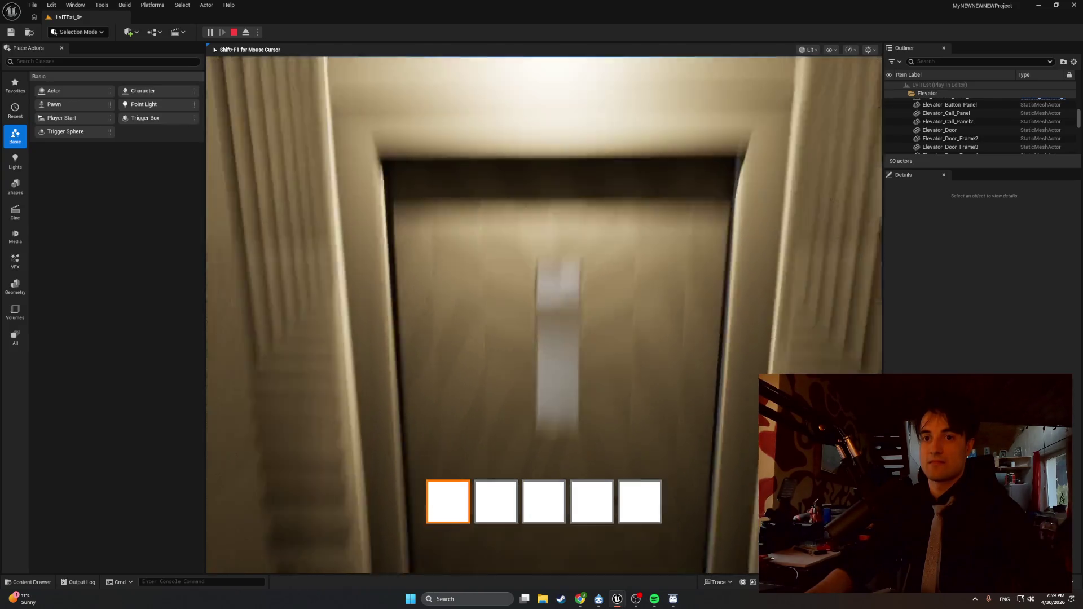
{"action": "key", "text": "e"}
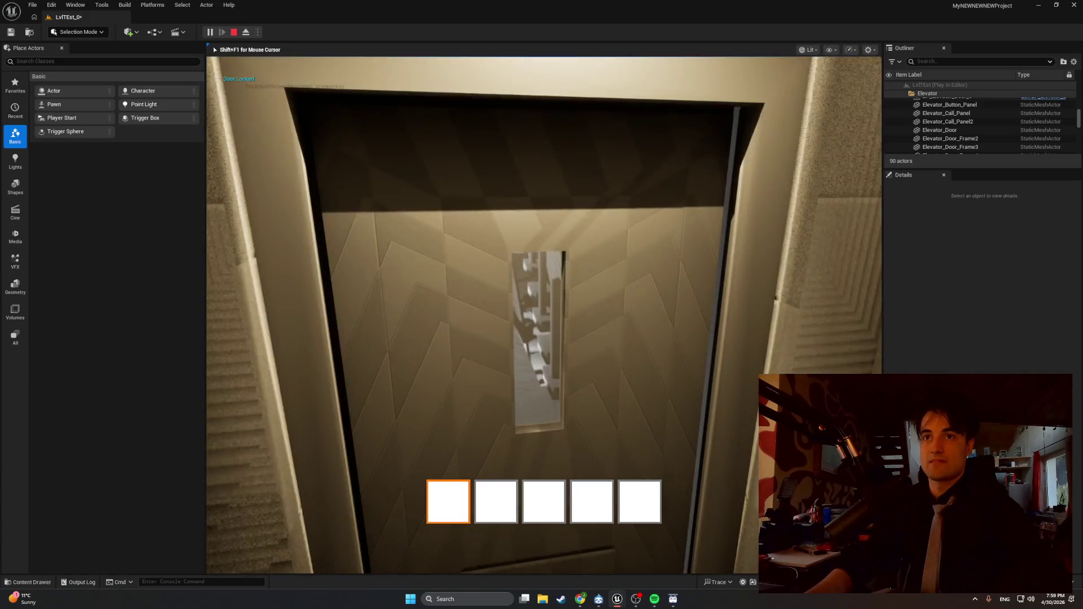
{"action": "key", "text": "Escape"}
{"action": "key", "text": "ctrl+space"}
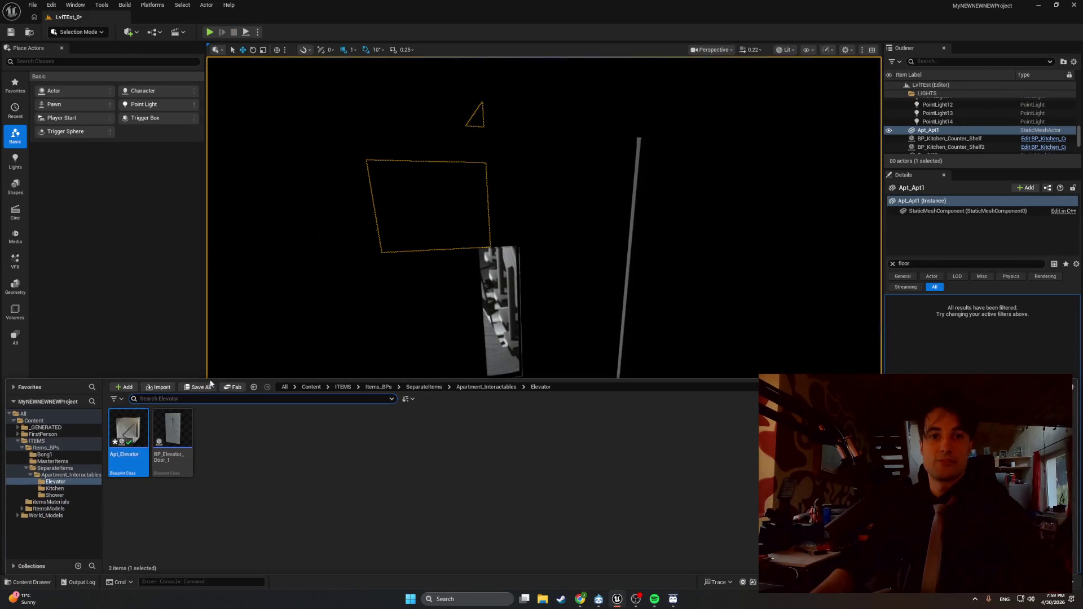
Step: Open Apt_Elevator, check the FloorHeight variable, then minimize it and start a new Play session
{"action": "double_click", "coordinate": [125, 434]}
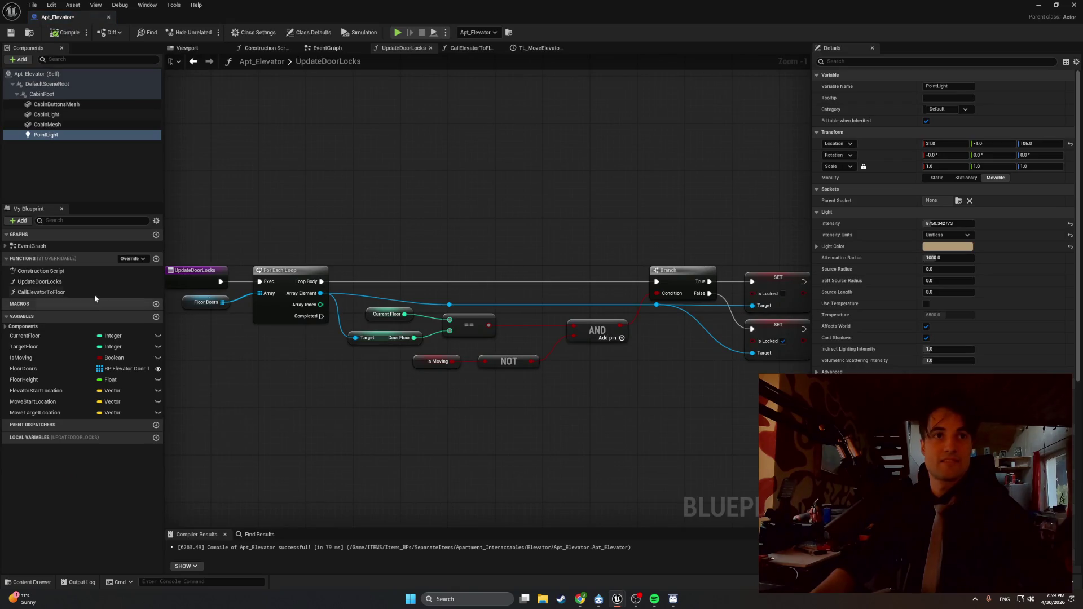
{"action": "left_click", "coordinate": [66, 382]}
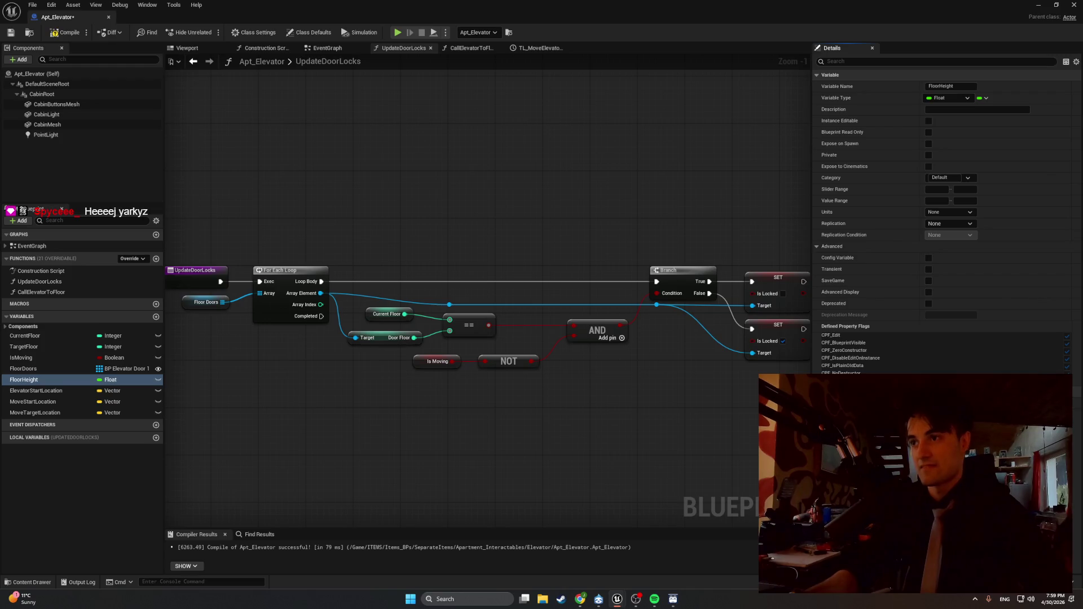
{"action": "left_click", "coordinate": [1038, 5]}
{"action": "left_click", "coordinate": [204, 34]}
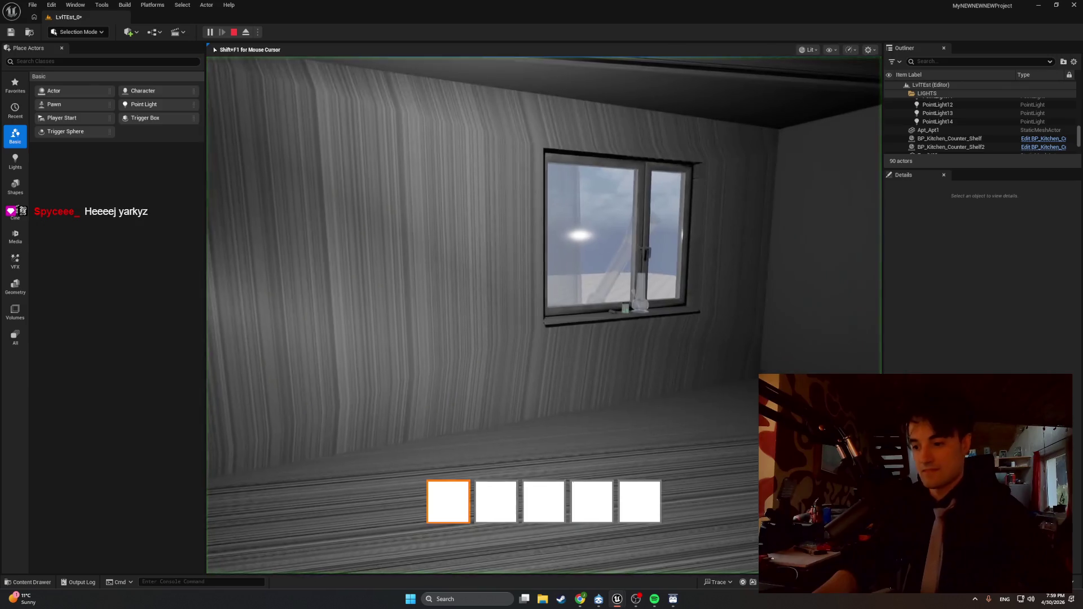
Step: Walk to the door ahead and try it, confirming it reports Door Locked
{"action": "key", "text": "w"}
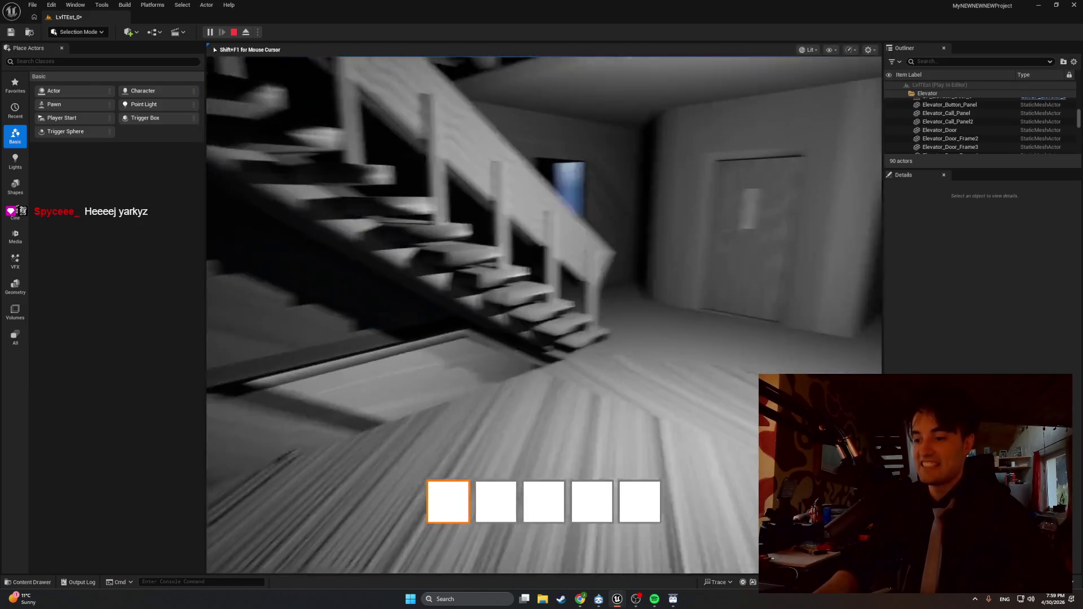
{"action": "key", "text": "w"}
{"action": "key", "text": "e"}
Step: Inspect the elevator door up close, stop playing, and bring Apt_Elevator back up
{"action": "key", "text": "w"}
{"action": "key", "text": "w"}
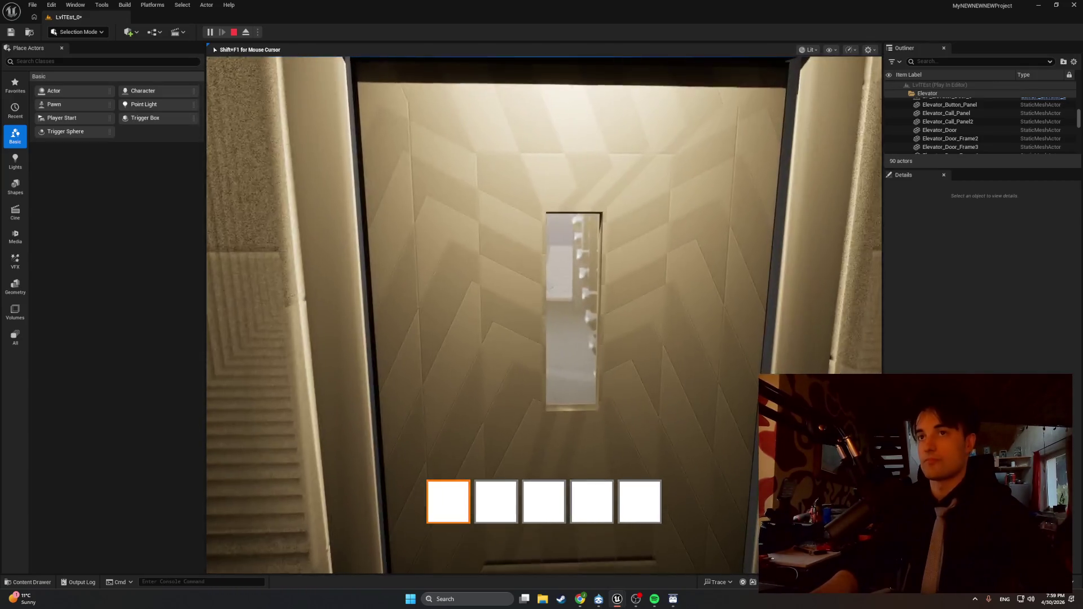
{"action": "key", "text": "s"}
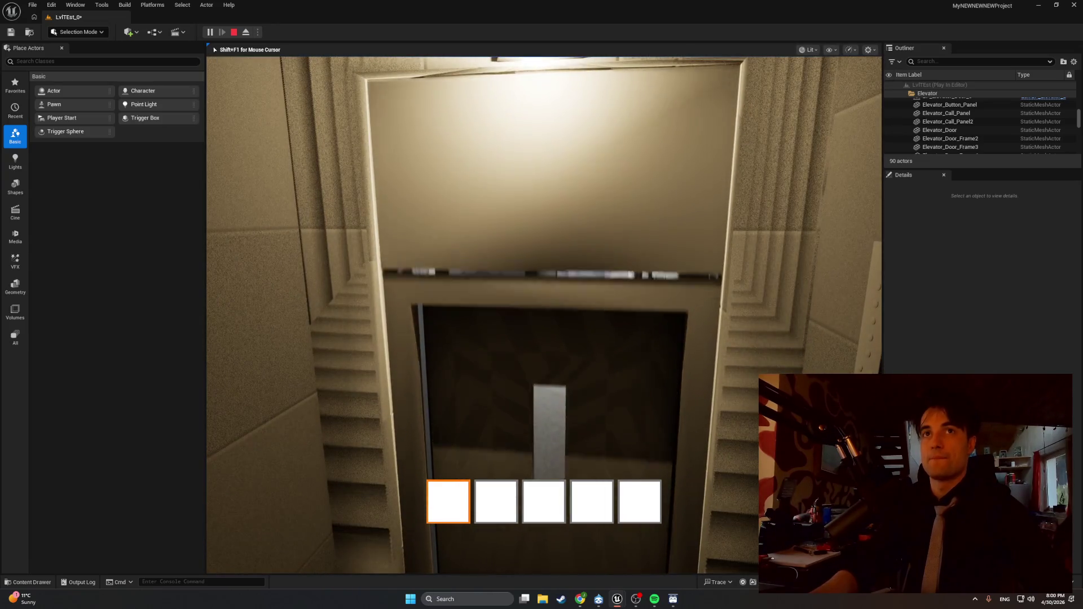
{"action": "key", "text": "w"}
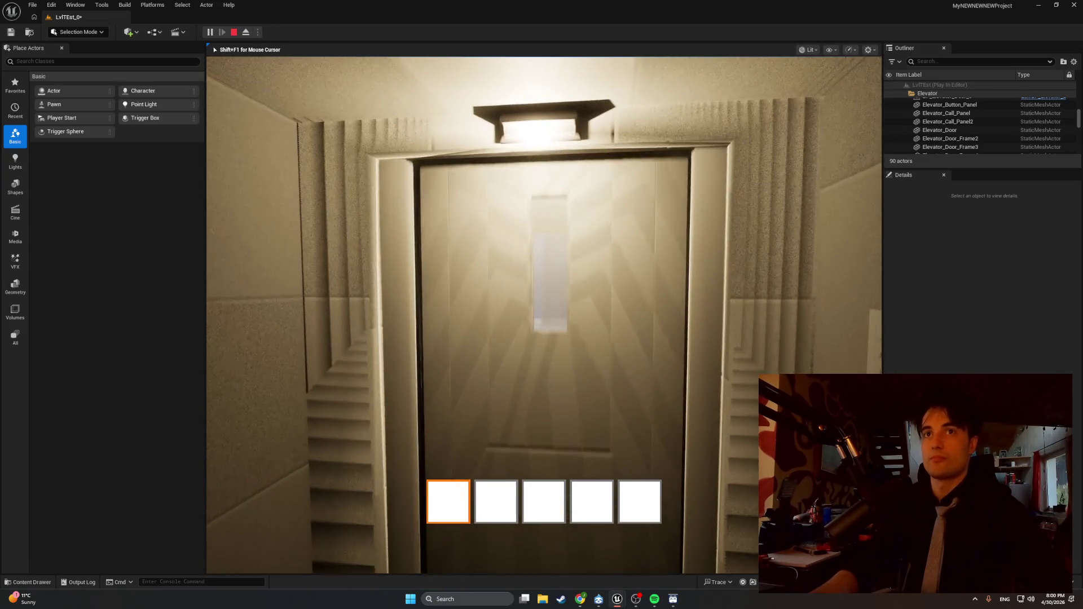
{"action": "key", "text": "w"}
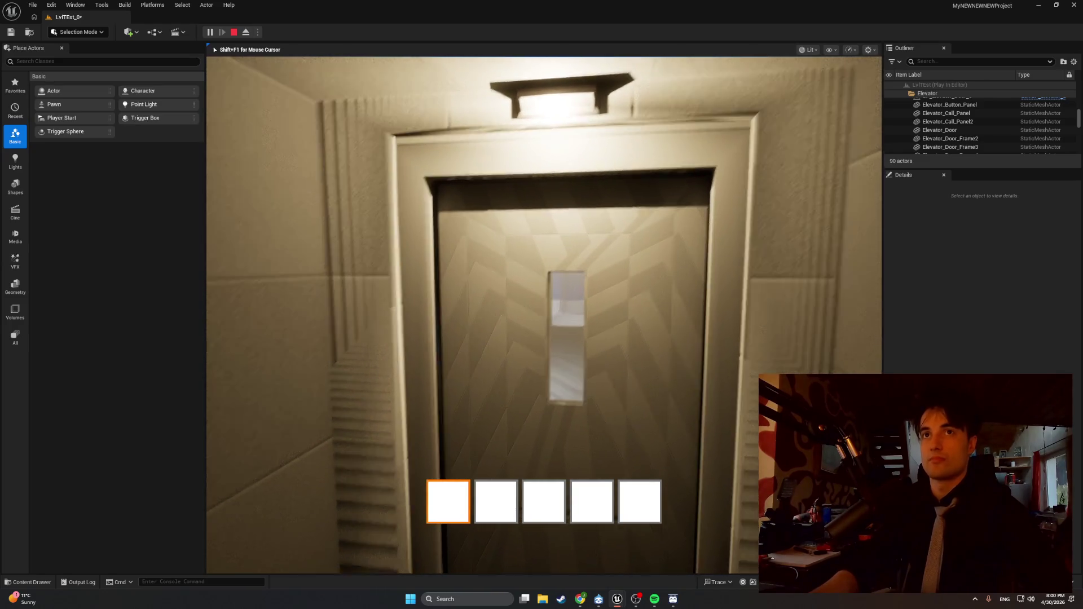
{"action": "key", "text": "Escape"}
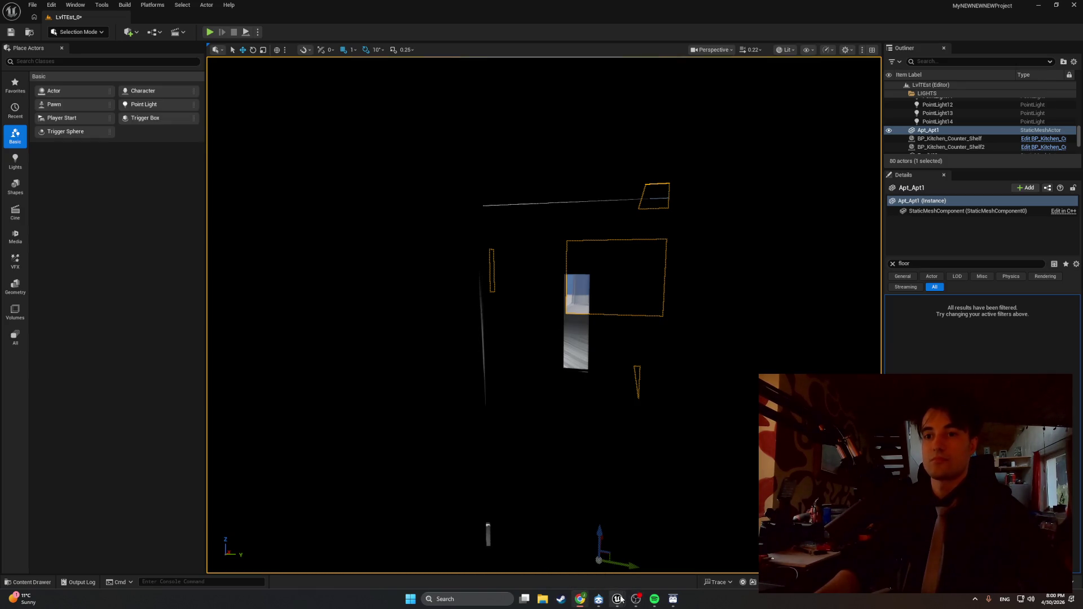
{"action": "mouse_move", "coordinate": [621, 598]}
{"action": "left_click", "coordinate": [644, 566]}
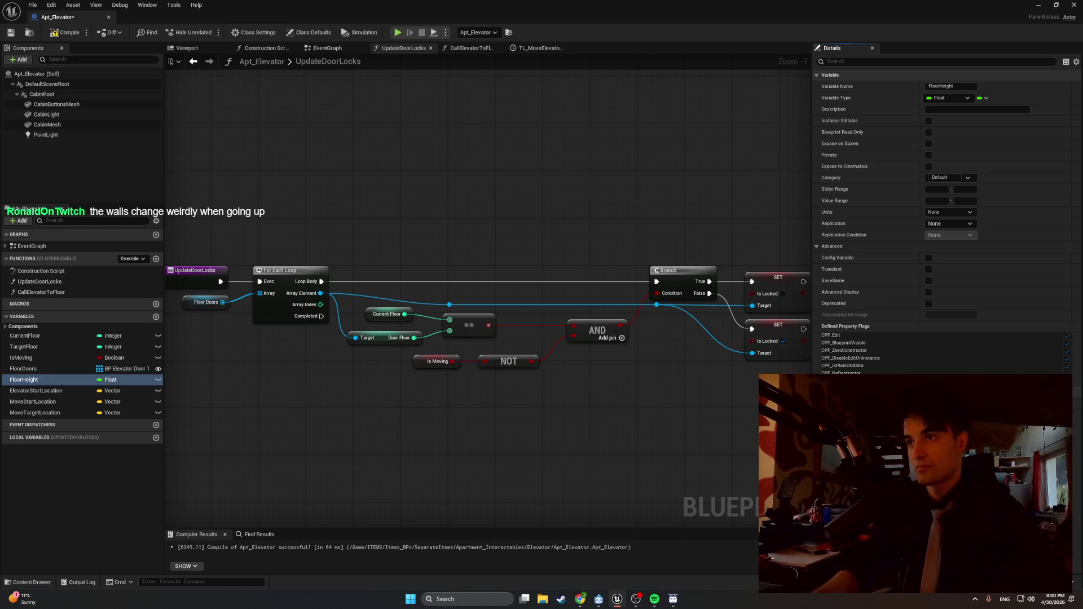
Step: Run another elevator door play test, then return to Apt_Elevator and minimize it again
{"action": "left_click", "coordinate": [1044, 7]}
{"action": "left_click", "coordinate": [209, 32]}
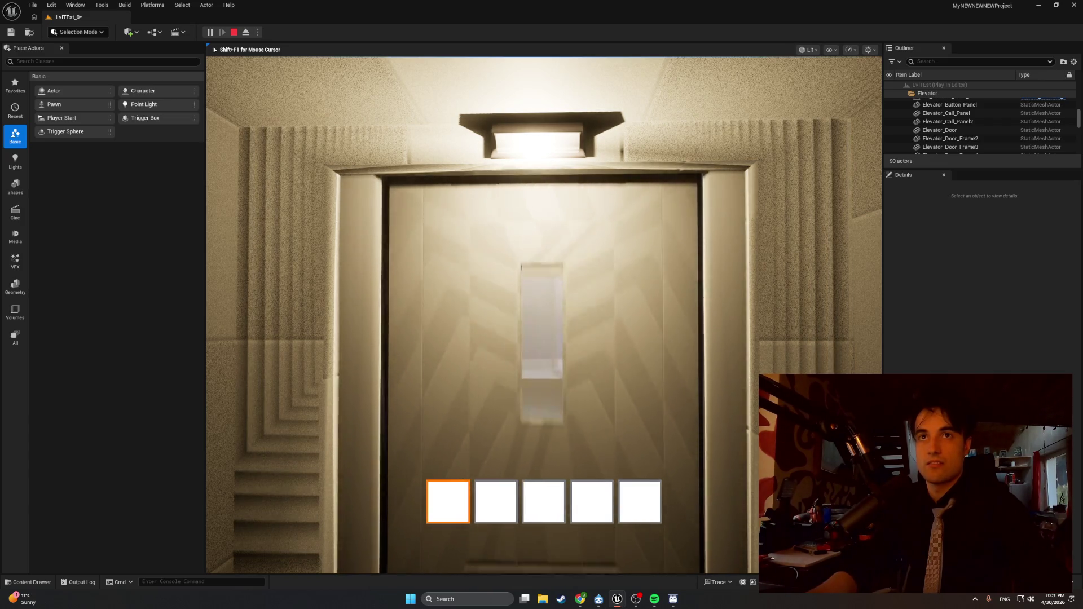
{"action": "key", "text": "Escape"}
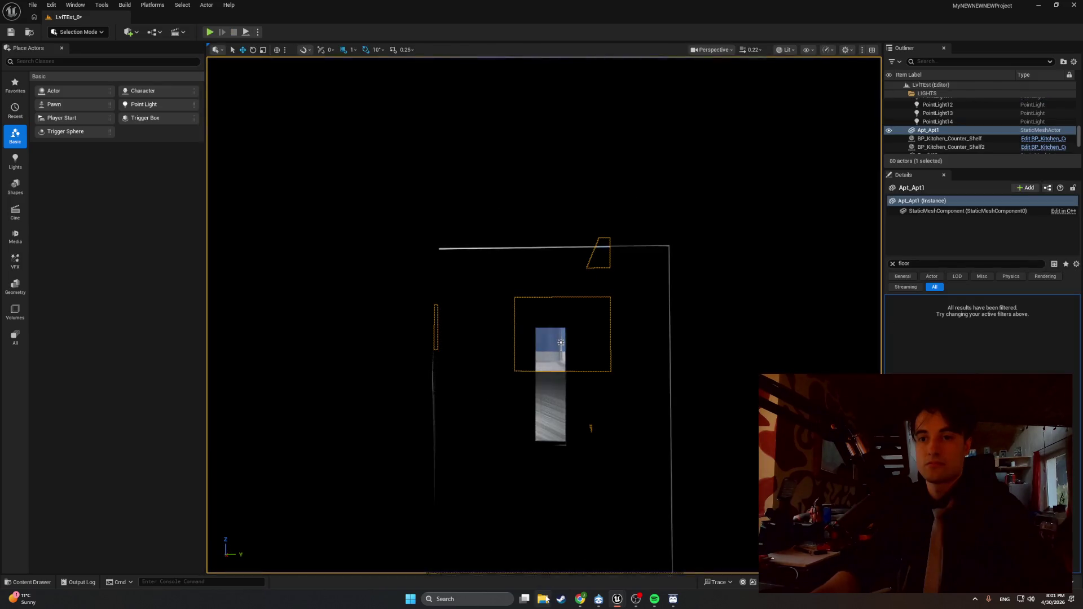
{"action": "mouse_move", "coordinate": [614, 601]}
{"action": "left_click", "coordinate": [633, 577]}
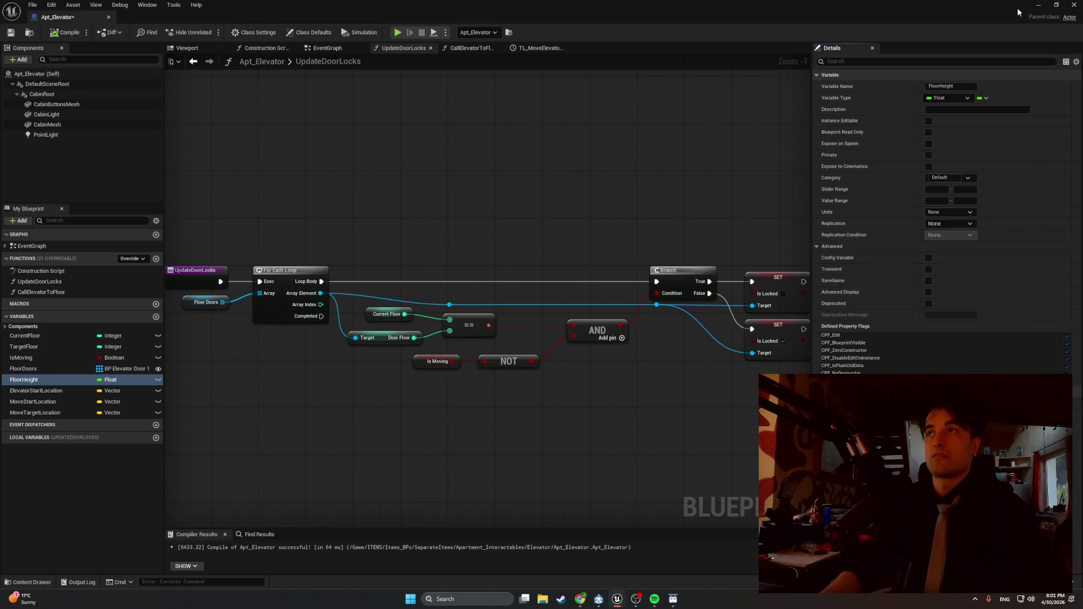
{"action": "left_click", "coordinate": [1038, 5]}
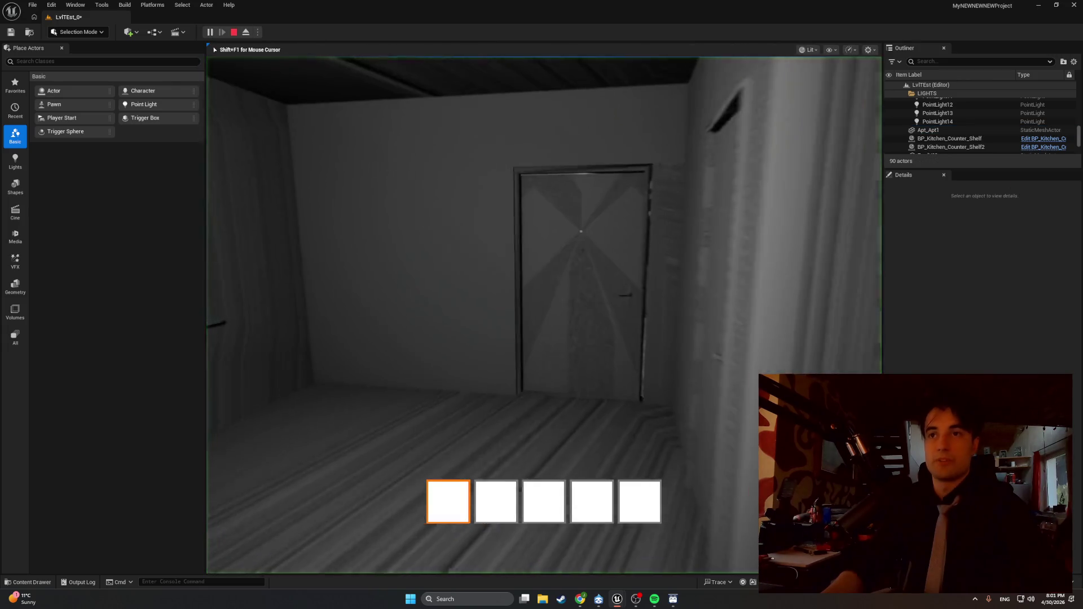
Step: Walk to the elevator, open its door with E, step under the frame, then stop playing
{"action": "key", "text": "w"}
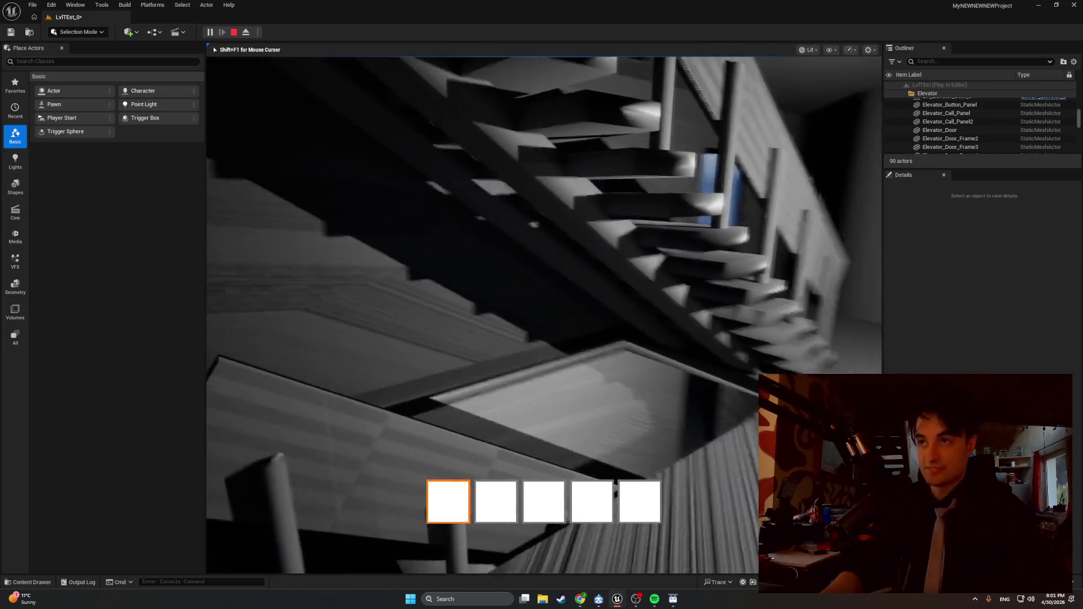
{"action": "mouse_move", "coordinate": [544, 315]}
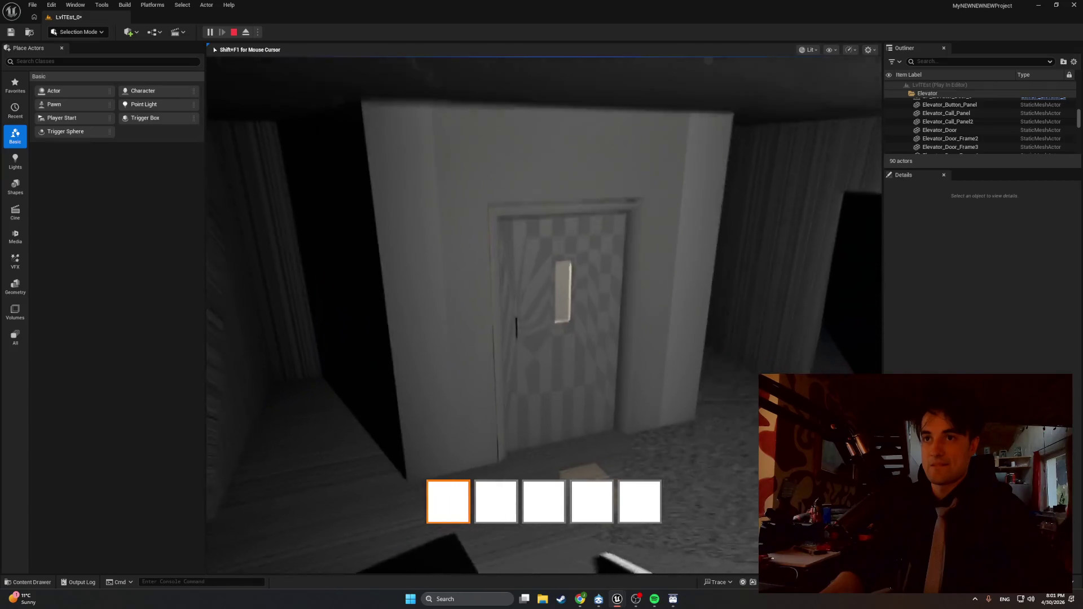
{"action": "key", "text": "e"}
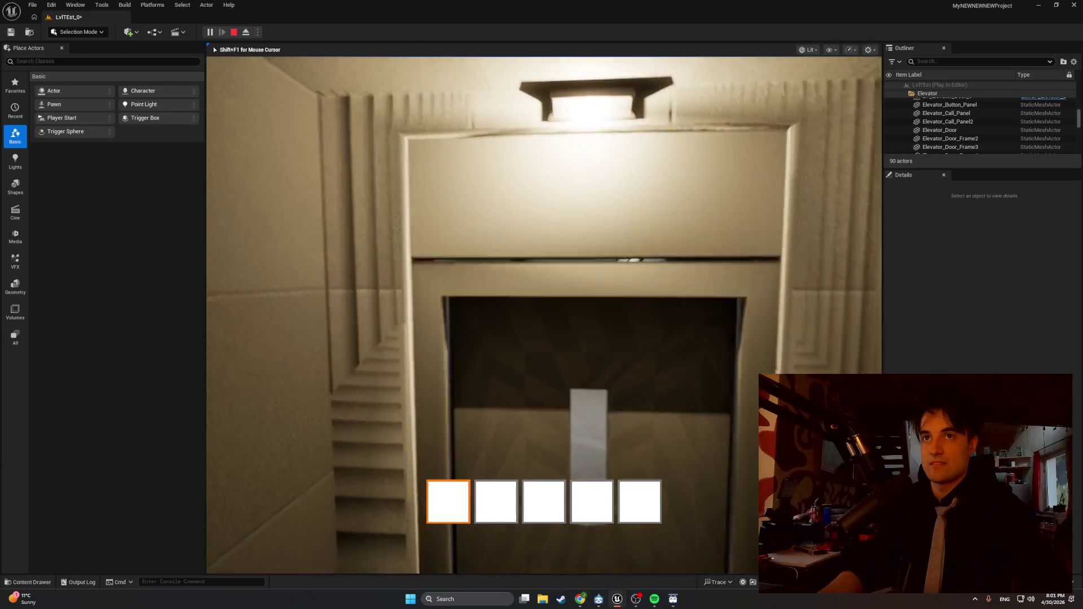
{"action": "key", "text": "w"}
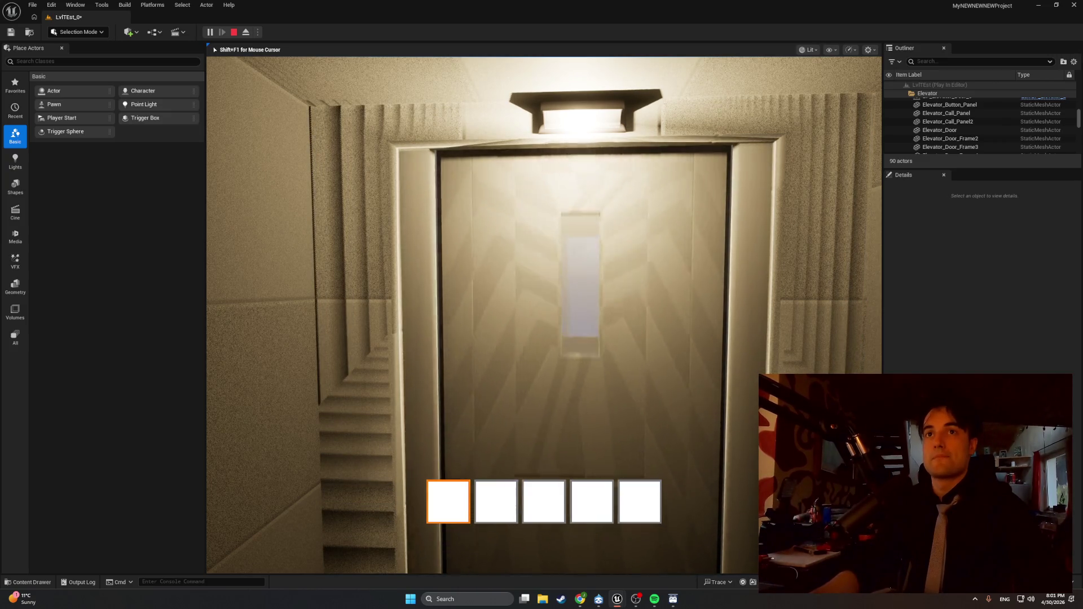
{"action": "key", "text": "Escape"}
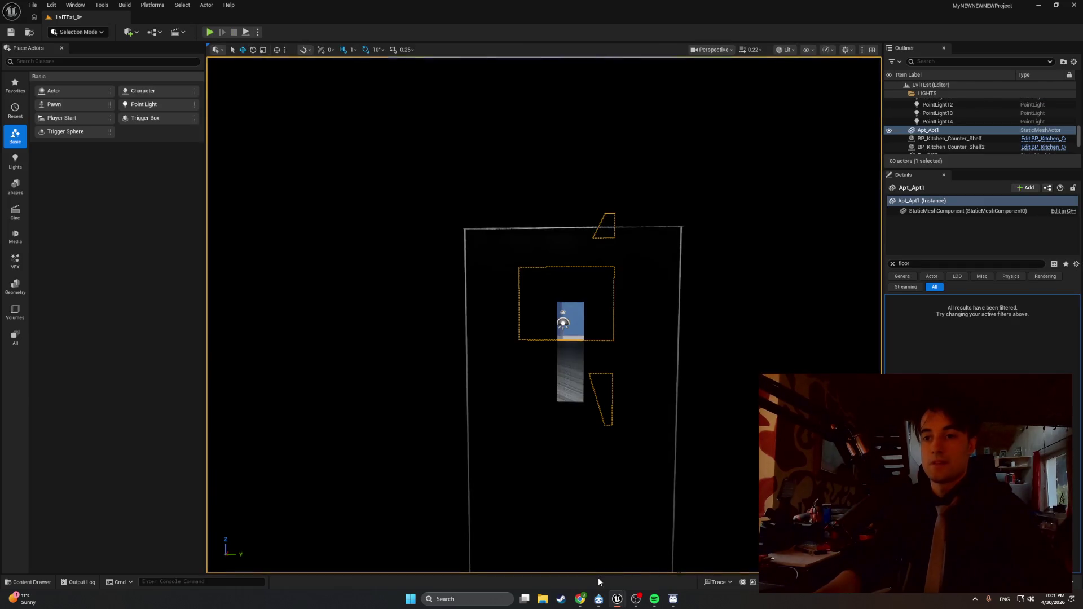
Step: Bring the Apt_Elevator blueprint editor forward, then minimize it to show the level
{"action": "mouse_move", "coordinate": [615, 598]}
{"action": "left_click", "coordinate": [641, 571]}
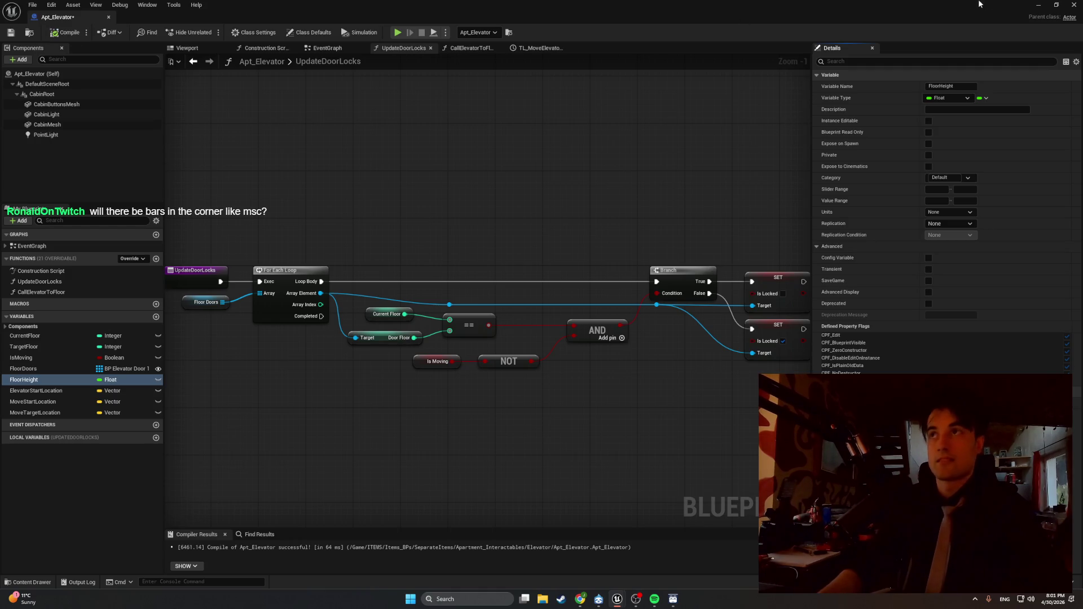
{"action": "left_click", "coordinate": [1038, 8]}
Step: Play the level, walk through the hallway and cabin up to the elevator door, then stop
{"action": "left_click", "coordinate": [210, 33]}
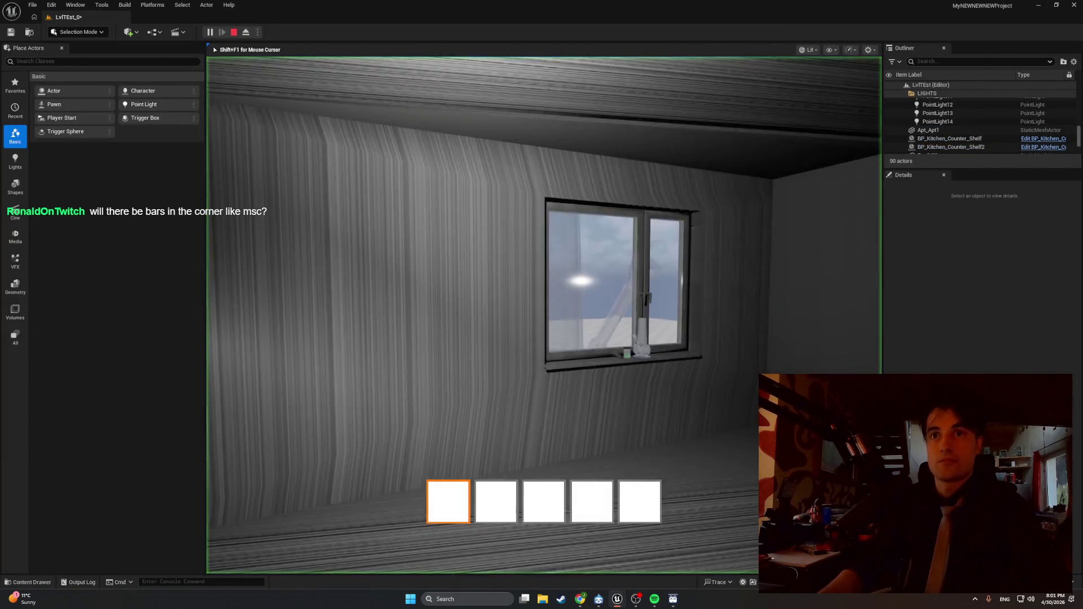
{"action": "key", "text": "w"}
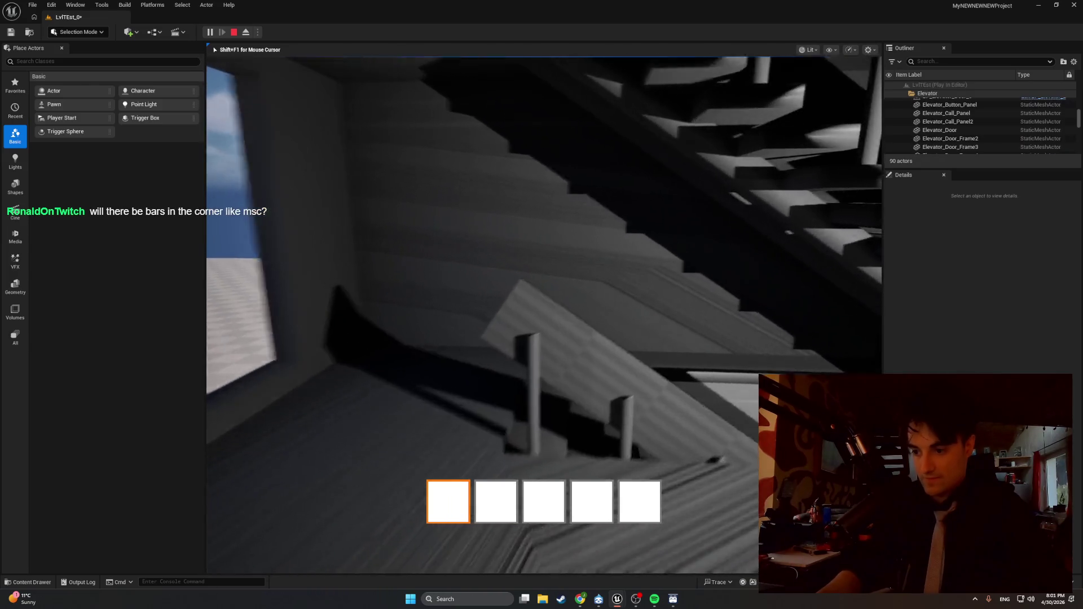
{"action": "key", "text": "w"}
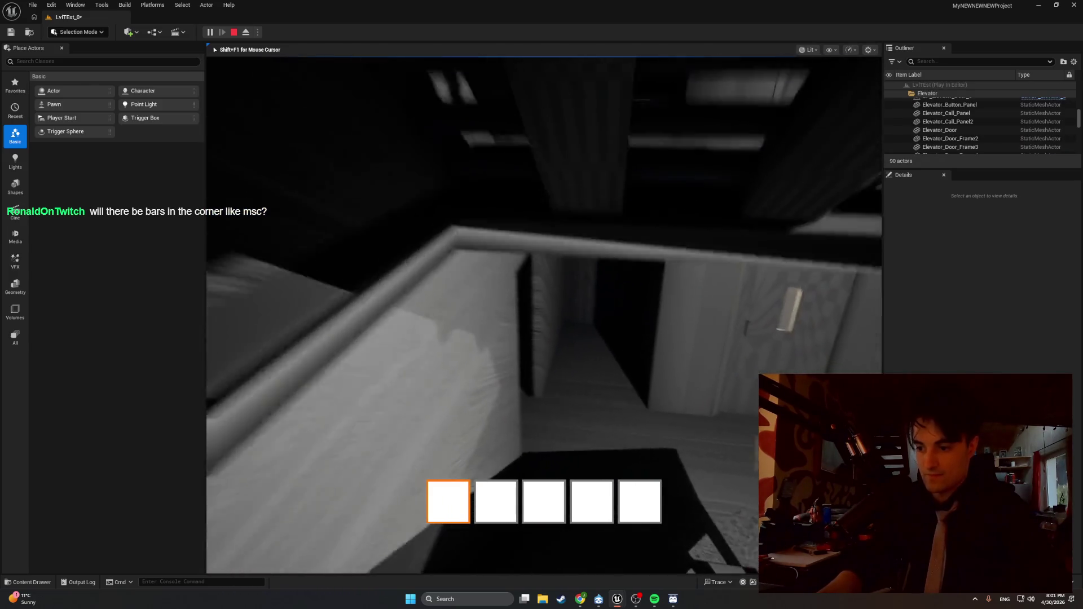
{"action": "key", "text": "w"}
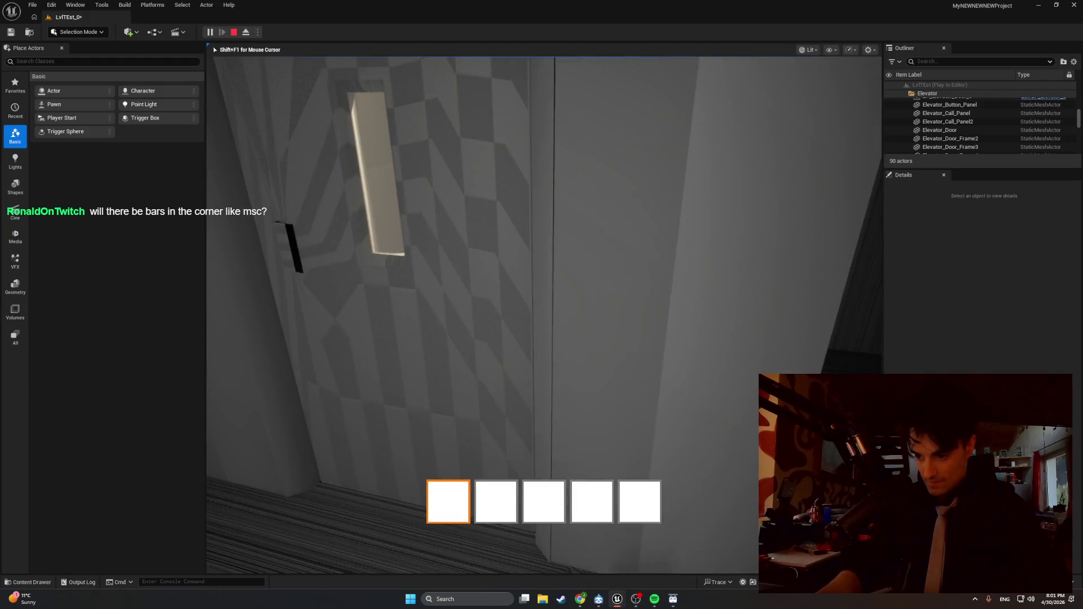
{"action": "key", "text": "w"}
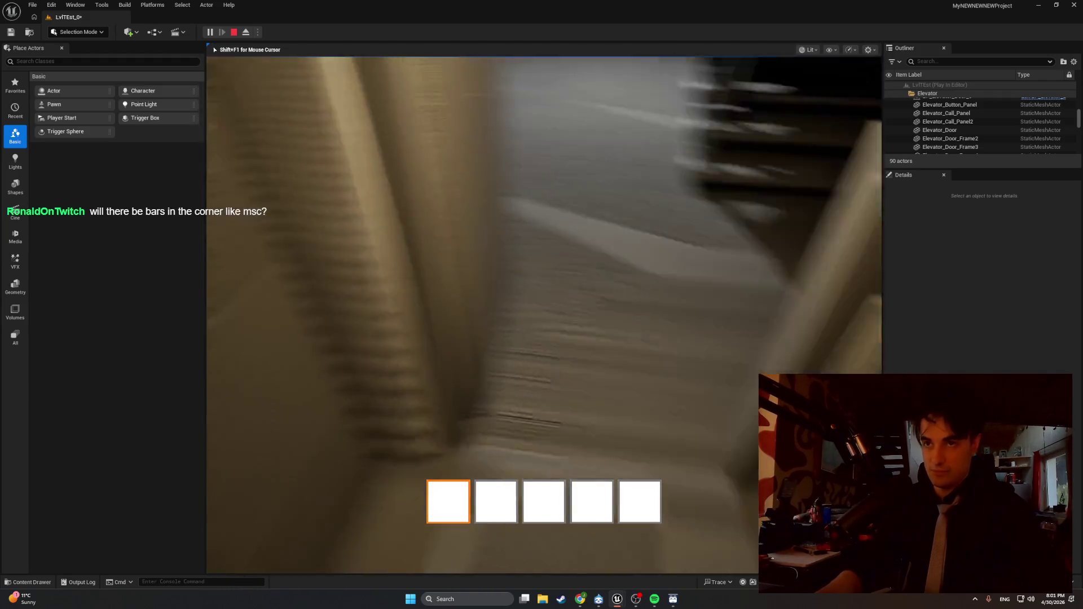
{"action": "key", "text": "w"}
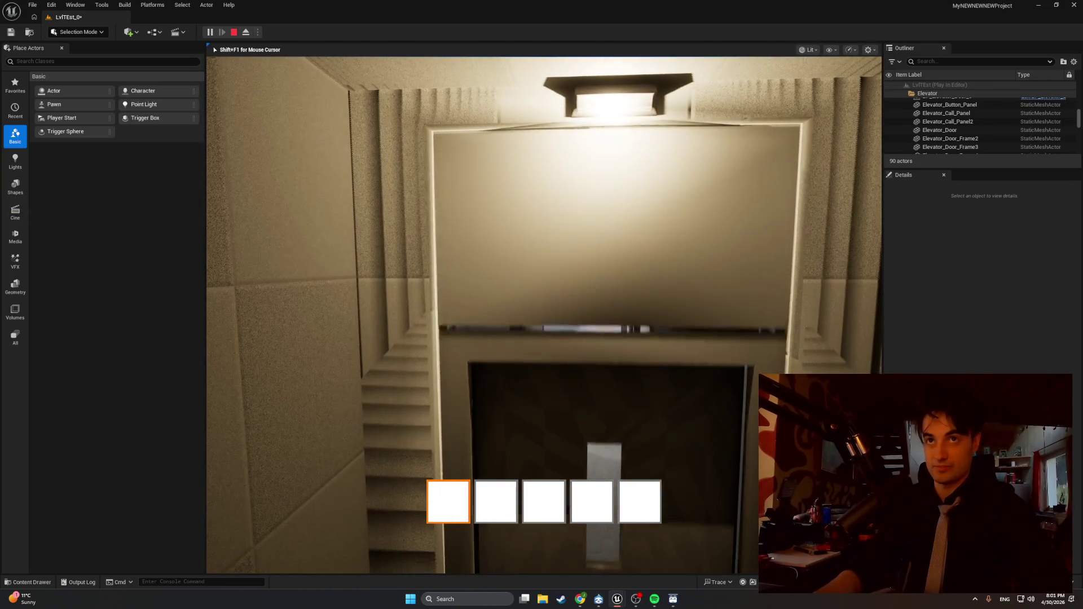
{"action": "key", "text": "w"}
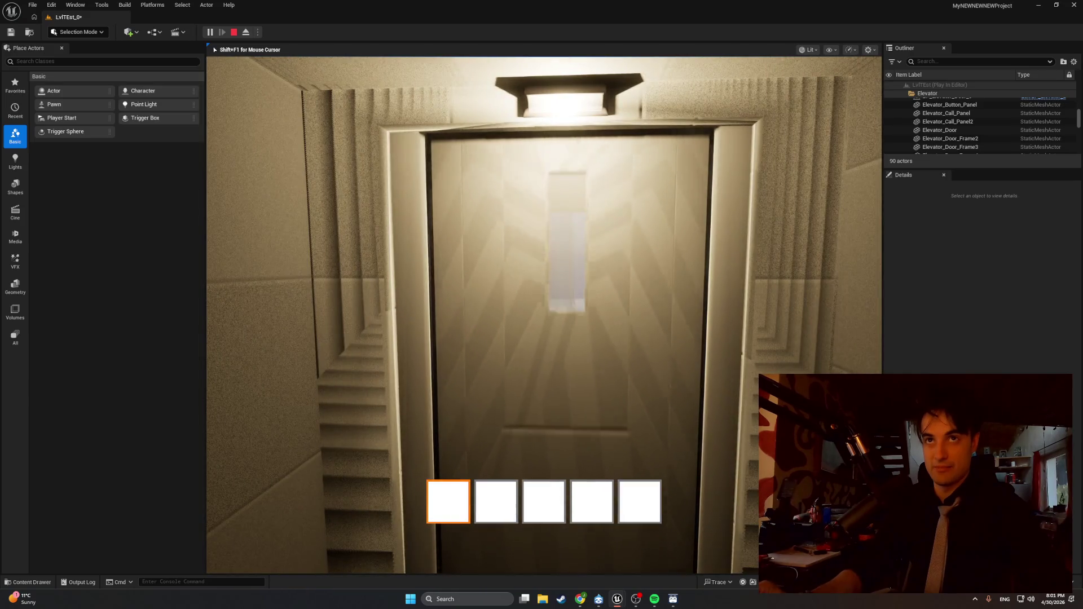
{"action": "key", "text": "w"}
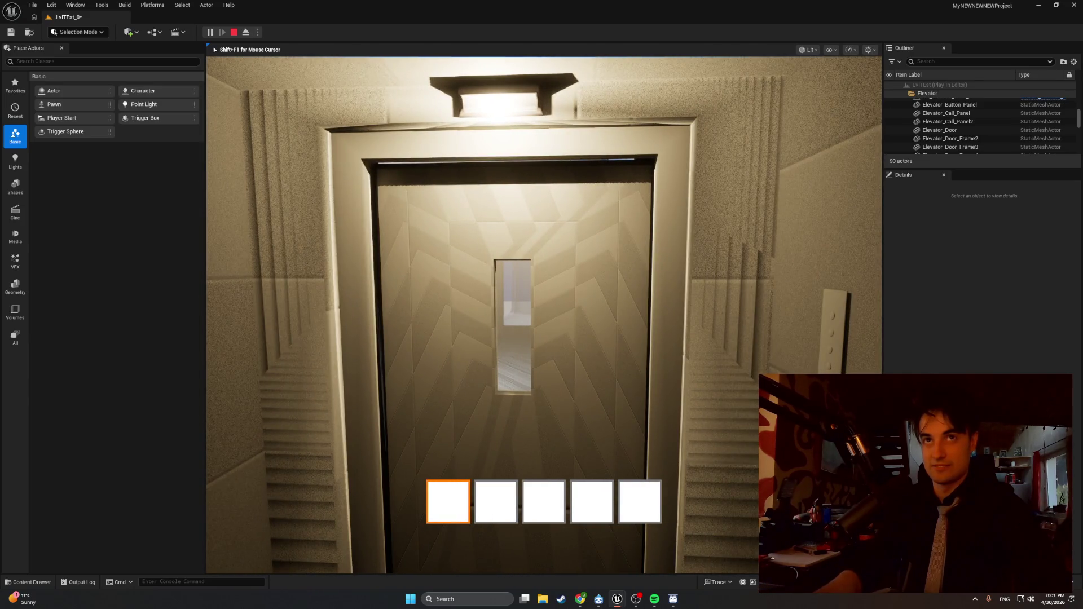
{"action": "key", "text": "w"}
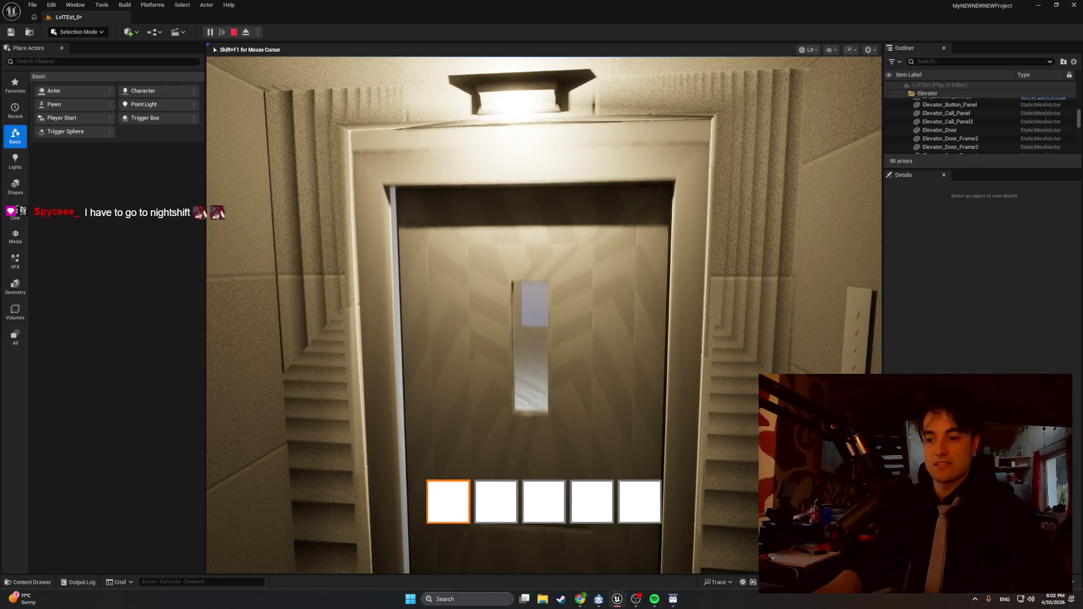
{"action": "key", "text": "Escape"}
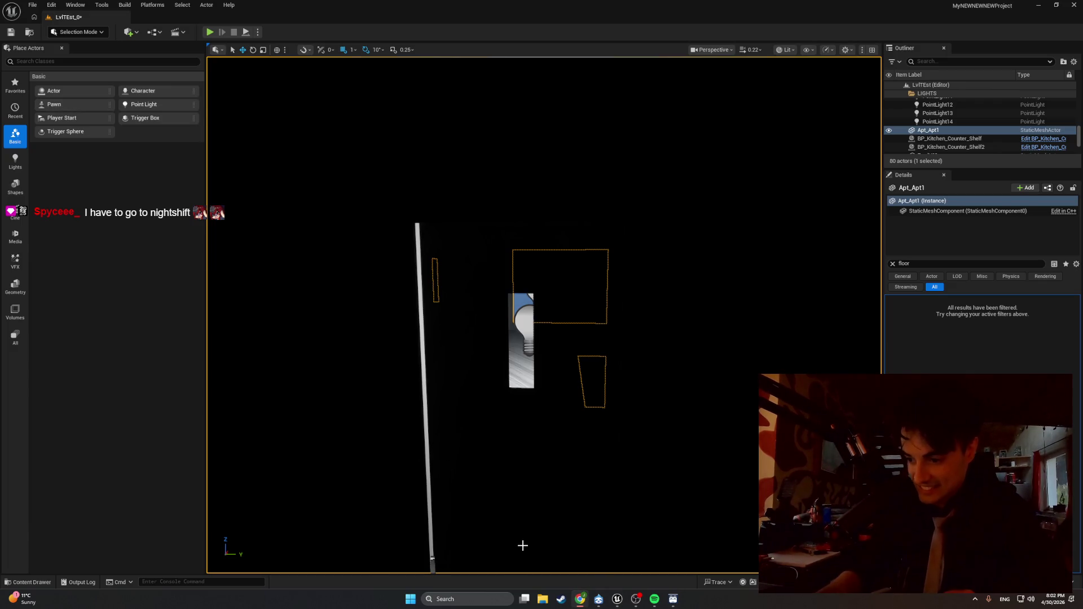
Step: Compile the Apt_Elevator blueprint and minimize its editor
{"action": "left_click", "coordinate": [636, 574]}
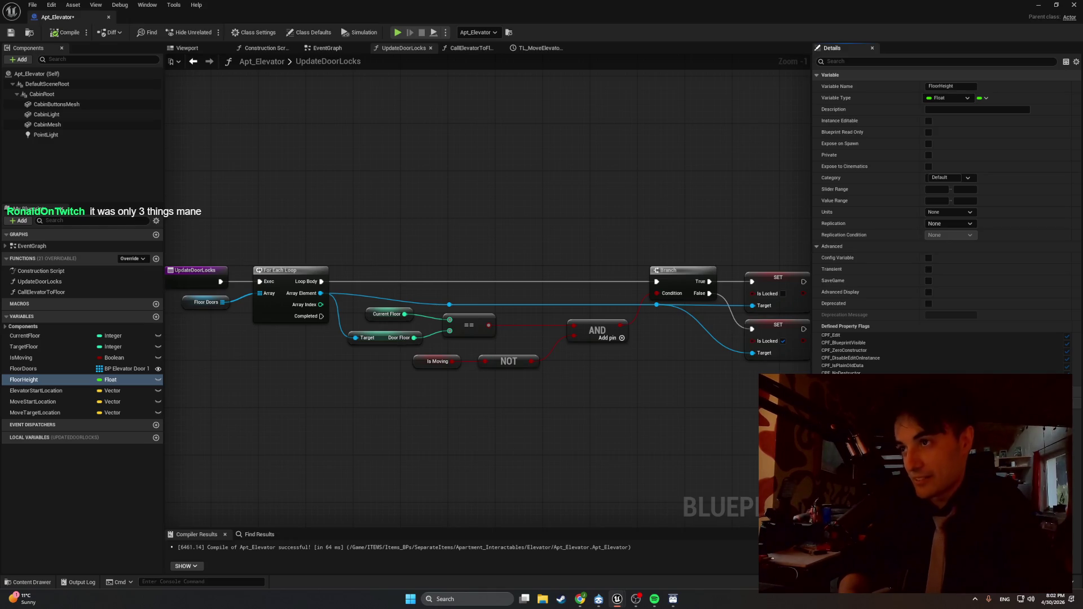
{"action": "left_click", "coordinate": [63, 36]}
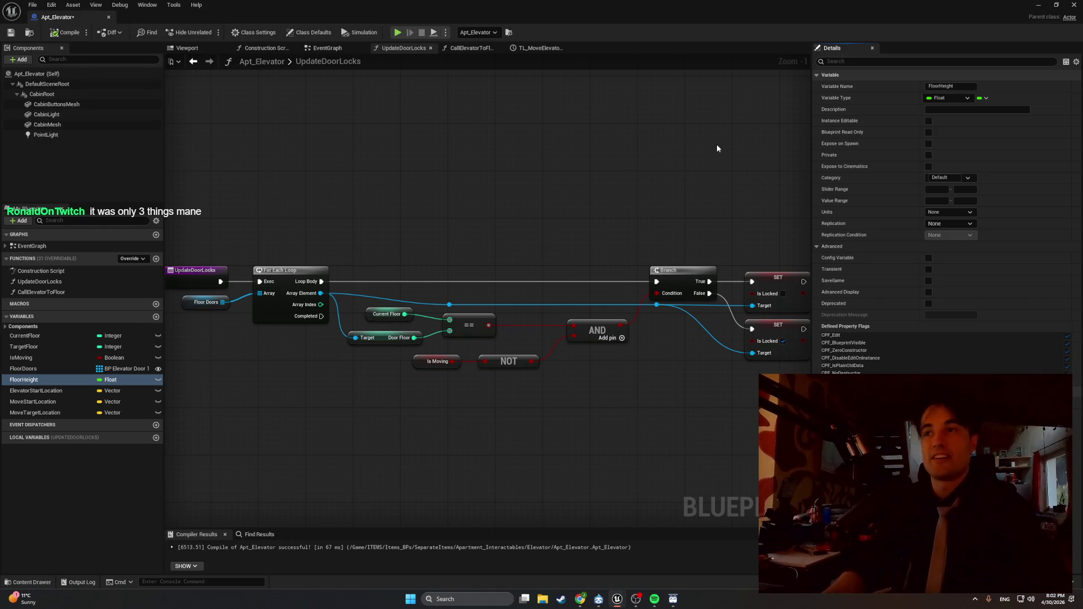
{"action": "left_click", "coordinate": [1038, 8]}
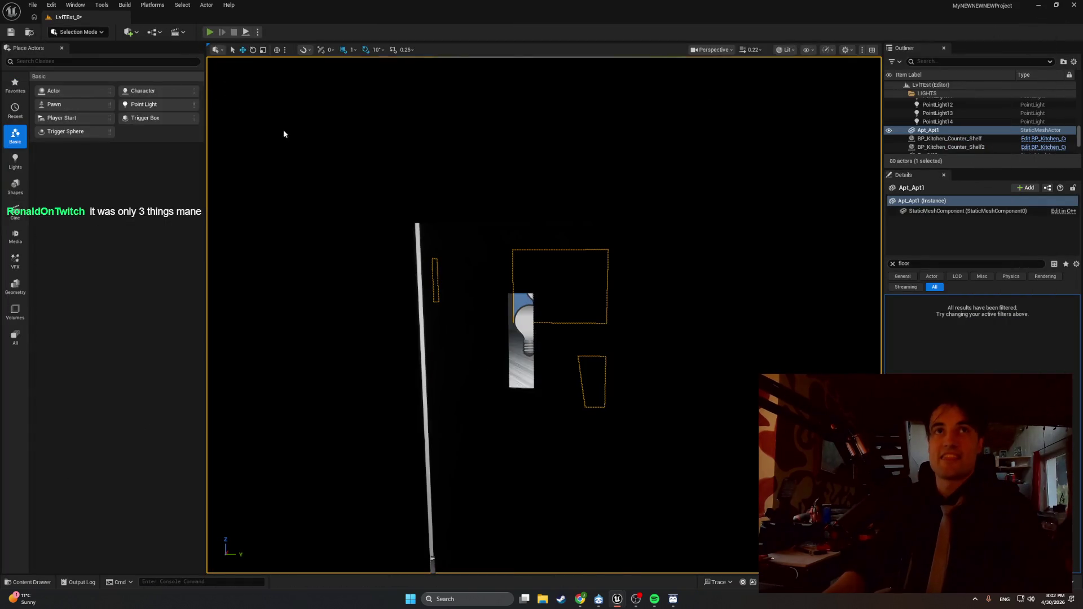
Step: Play with Alt+P, walk into the elevator cabin, back out to watch the doorway, then stop
{"action": "key", "text": "alt+p"}
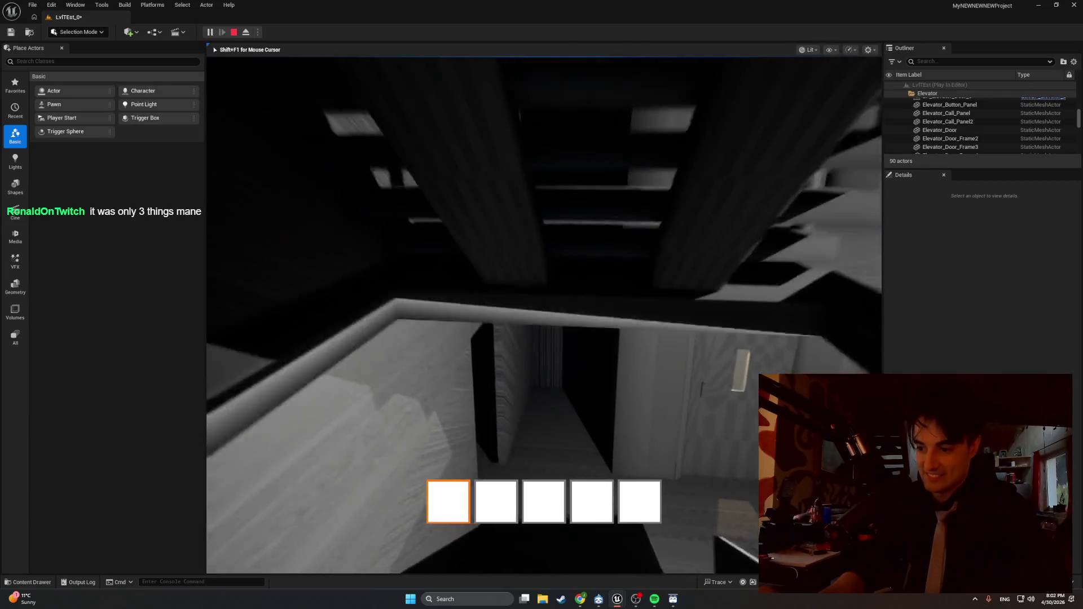
{"action": "key", "text": "w"}
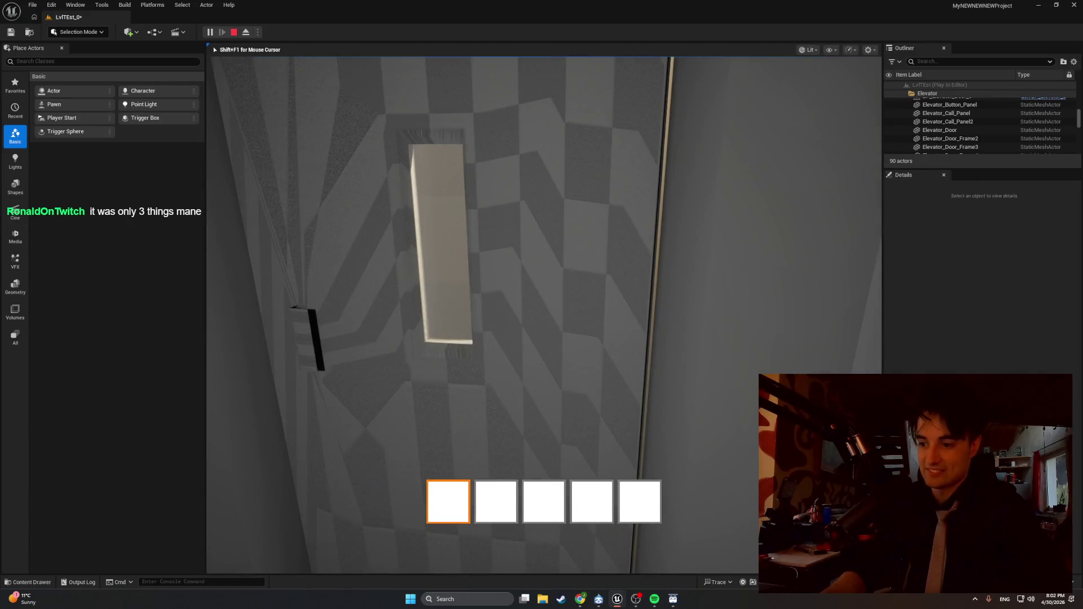
{"action": "key", "text": "w"}
{"action": "key", "text": "w"}
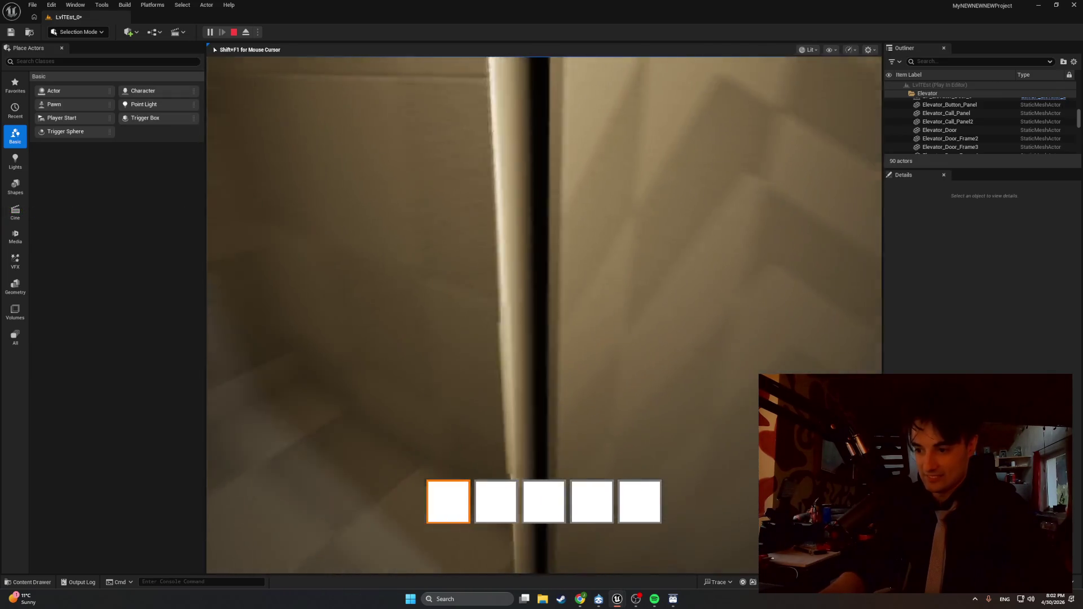
{"action": "key", "text": "w"}
{"action": "key", "text": "w"}
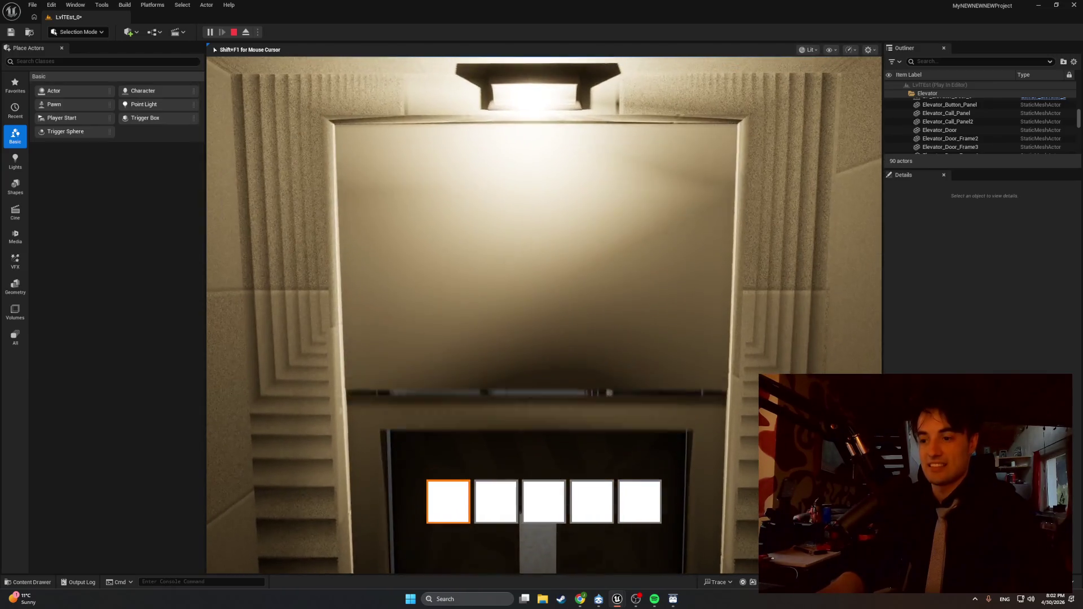
{"action": "key", "text": "s"}
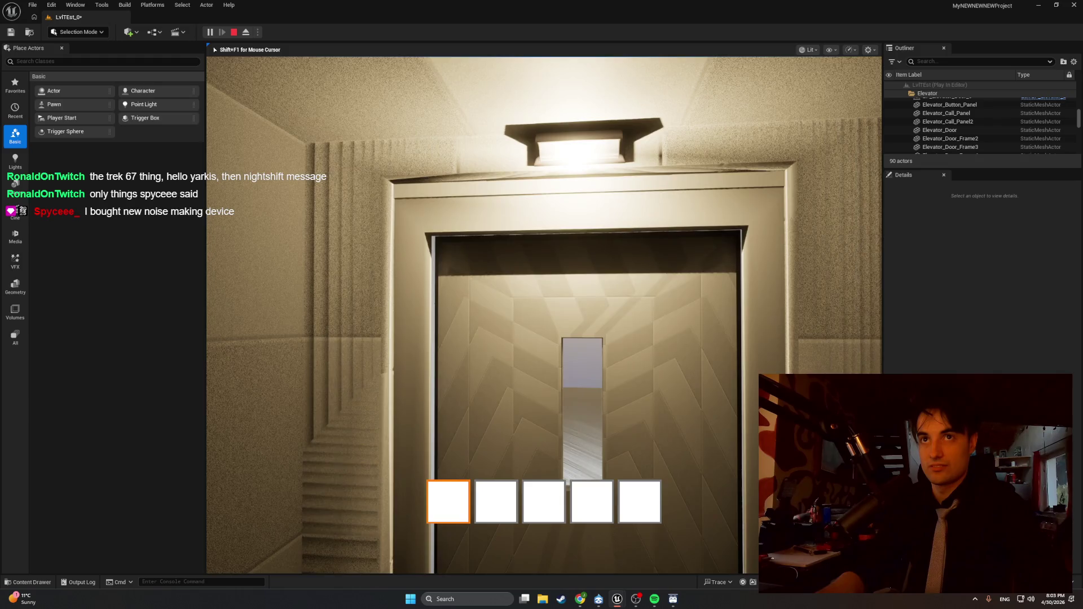
{"action": "key", "text": "Escape"}
Step: Bring up the Apt_Elevator blueprint editor, then minimize it to reveal the level
{"action": "mouse_move", "coordinate": [606, 599]}
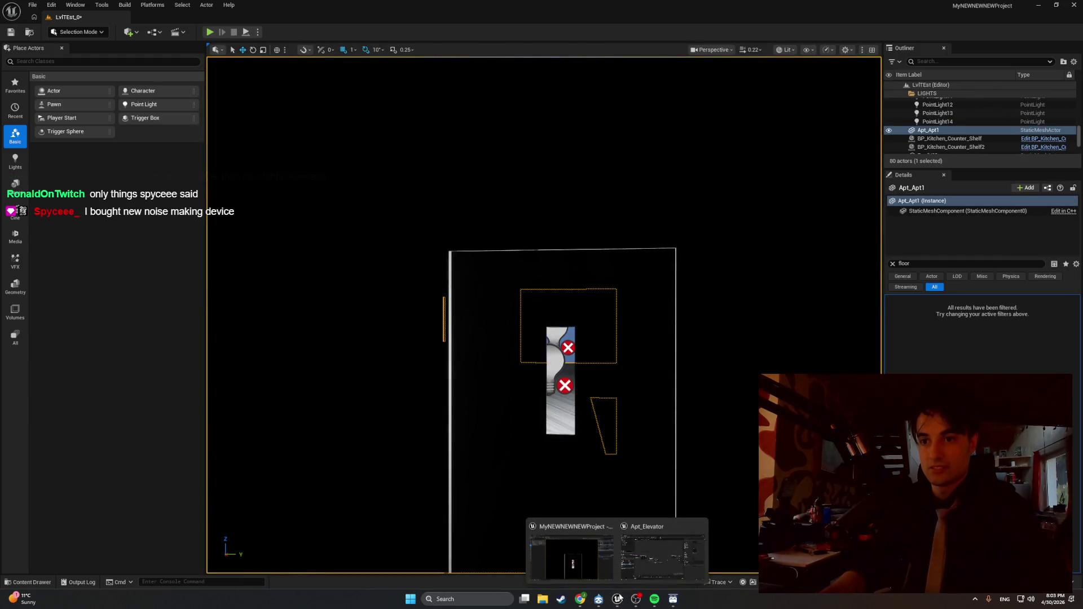
{"action": "left_click", "coordinate": [635, 576]}
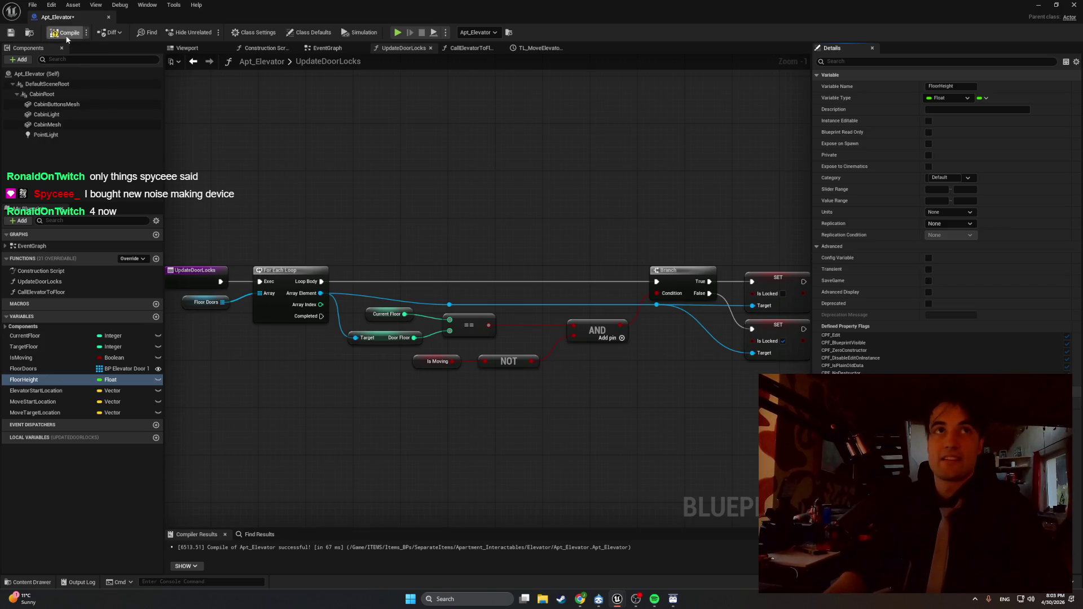
{"action": "left_click", "coordinate": [1036, 5]}
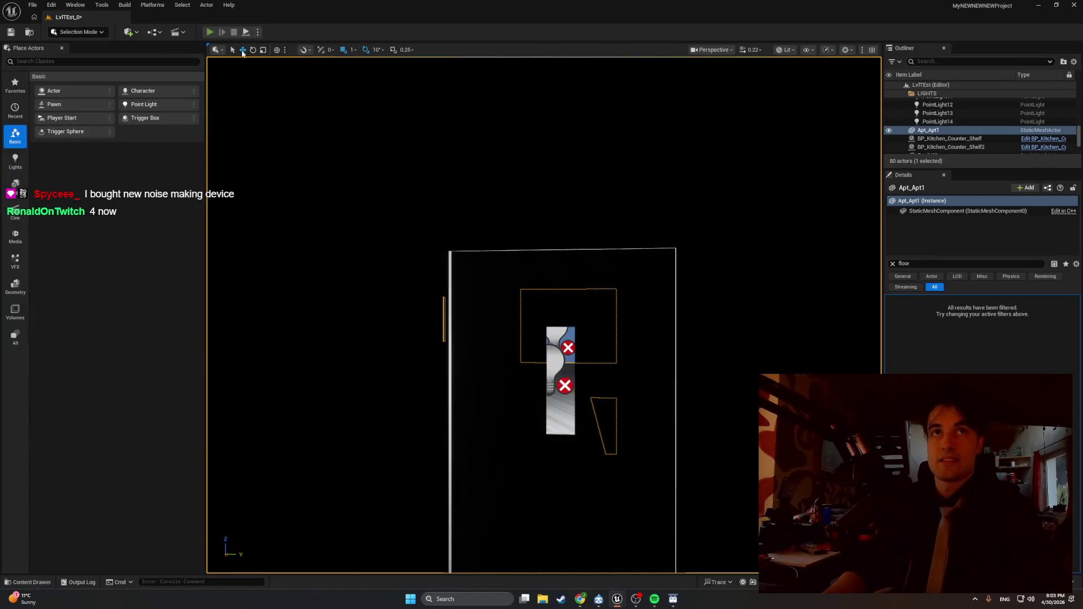
Step: Play the level, open the elevator door, step into the cabin, back out, then stop
{"action": "left_click", "coordinate": [209, 31]}
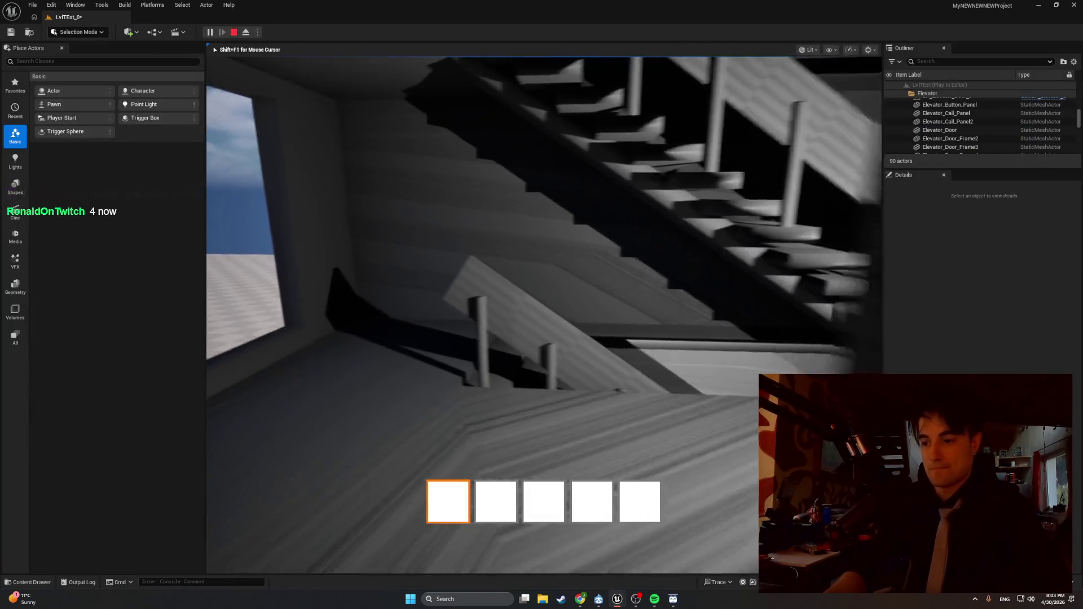
{"action": "key", "text": "w"}
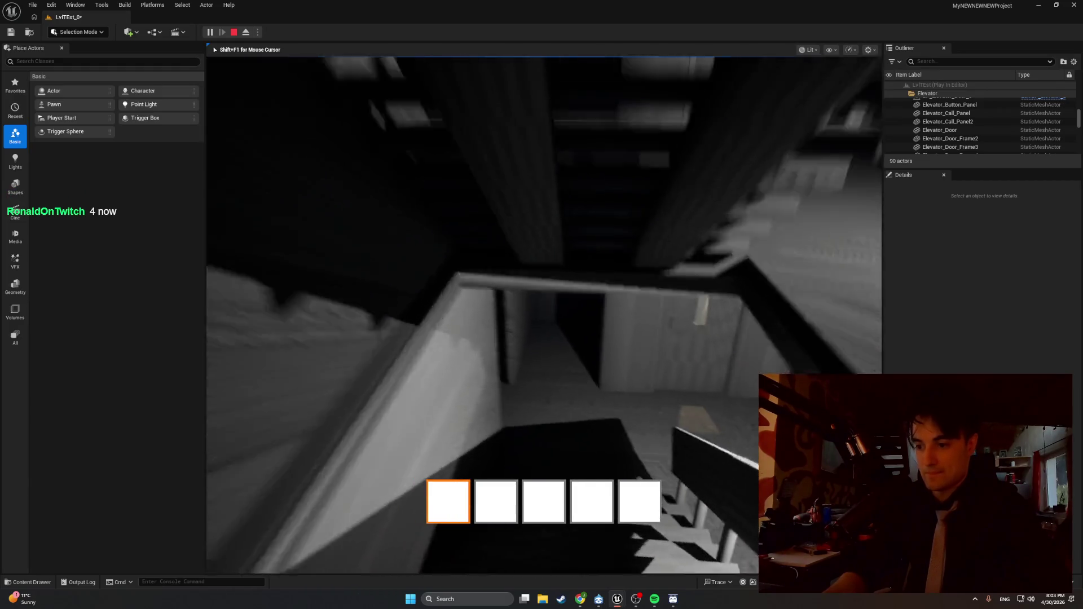
{"action": "key", "text": "w"}
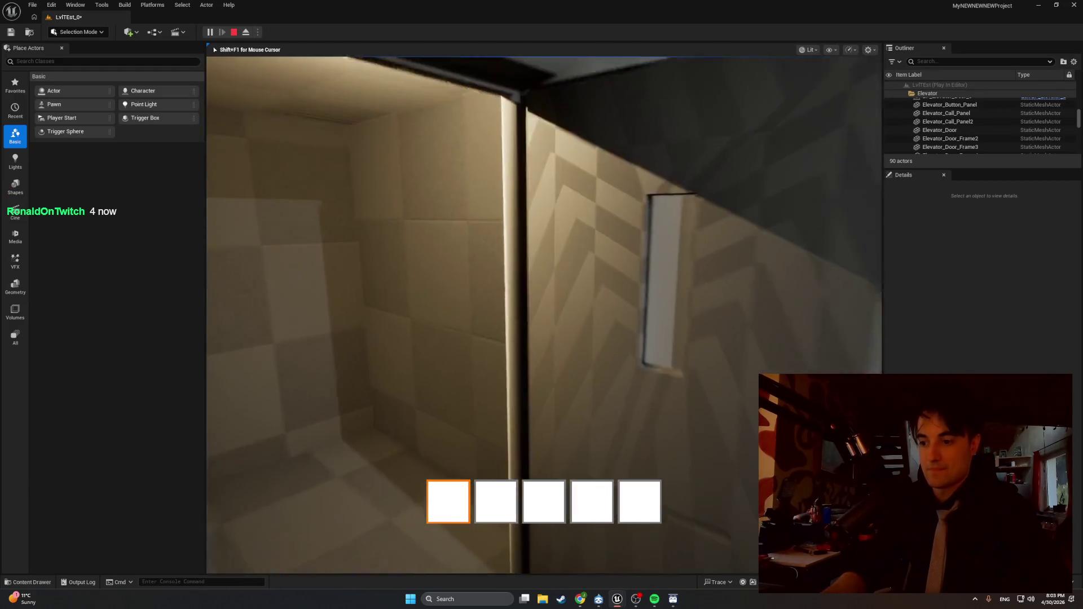
{"action": "key", "text": "w"}
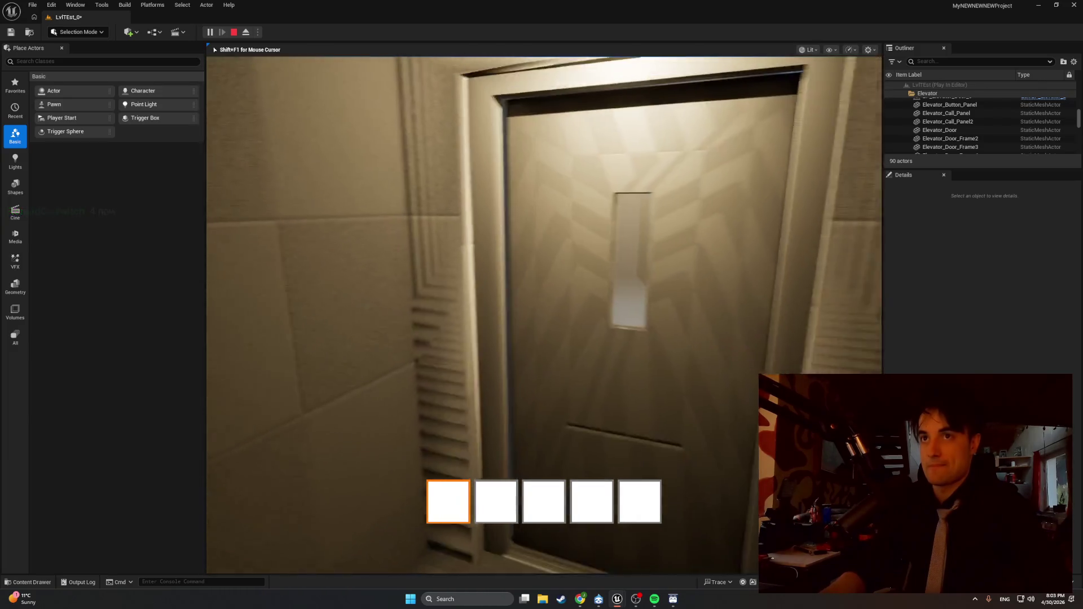
{"action": "key", "text": "s"}
{"action": "key", "text": "w"}
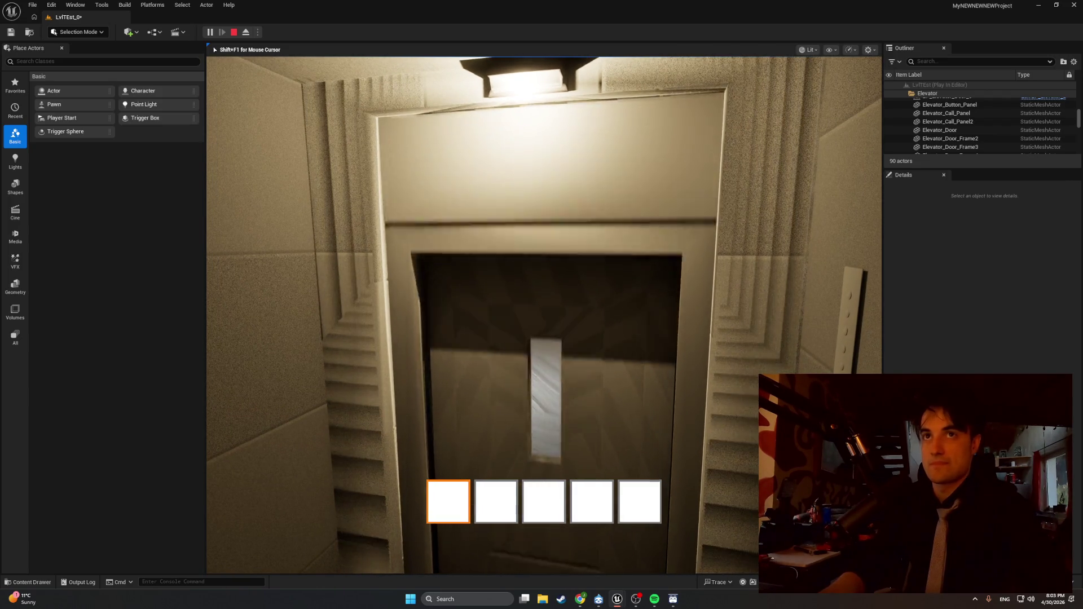
{"action": "key", "text": "w"}
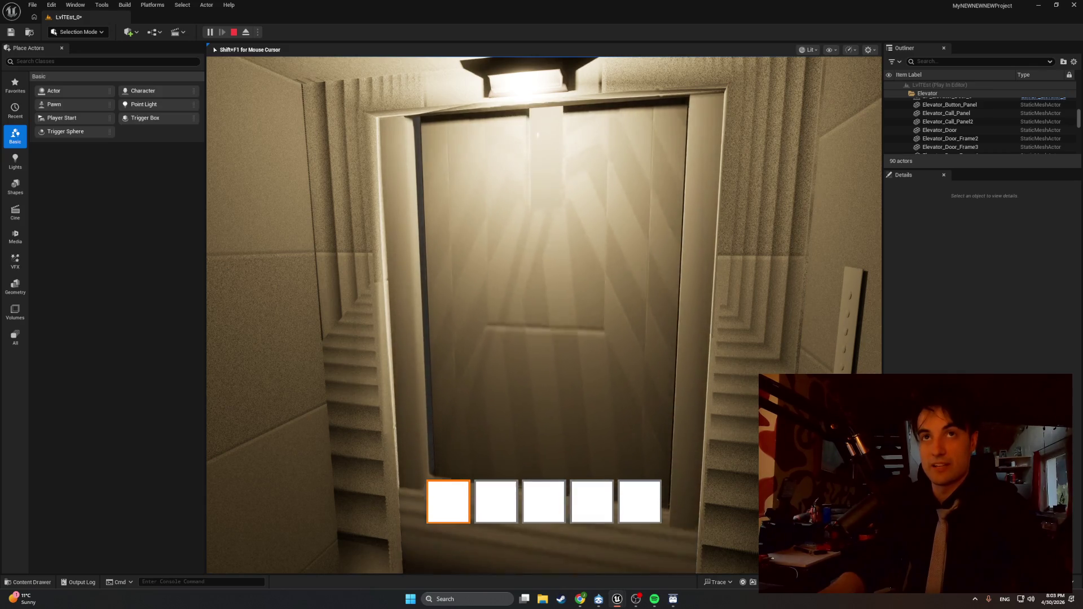
{"action": "key", "text": "s"}
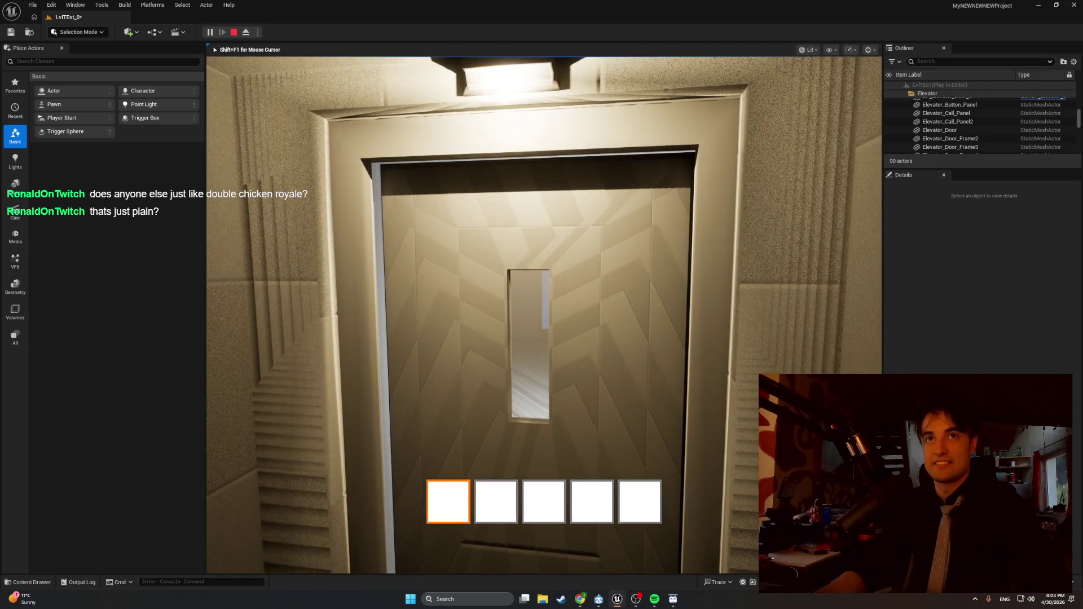
{"action": "key", "text": "Escape"}
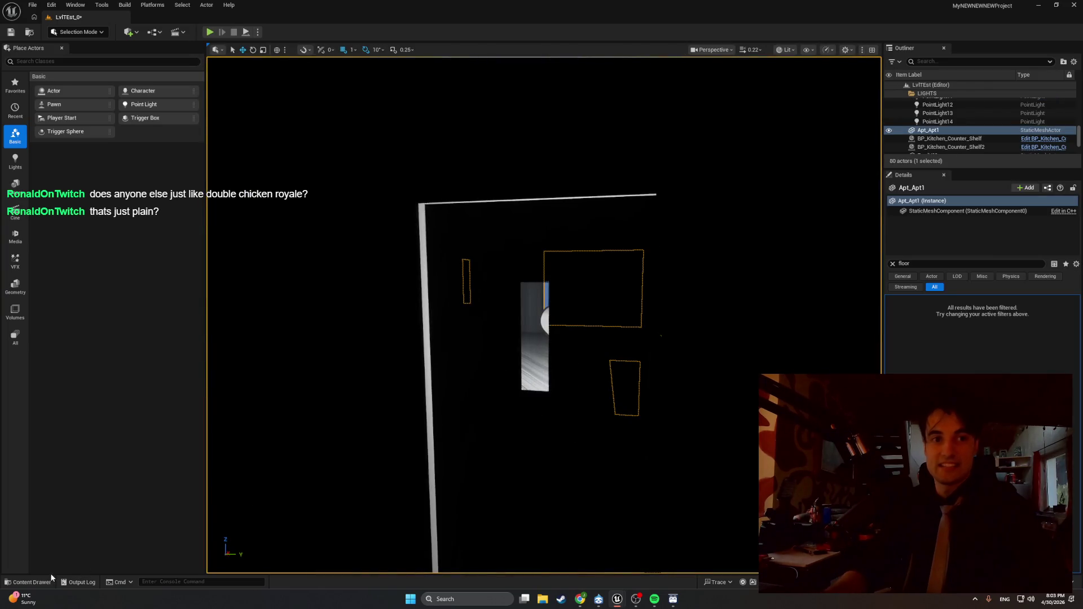
Step: Reopen Apt_Elevator from the Content Drawer, minimize its editor, then run and stop a quick Play test
{"action": "left_click", "coordinate": [39, 582]}
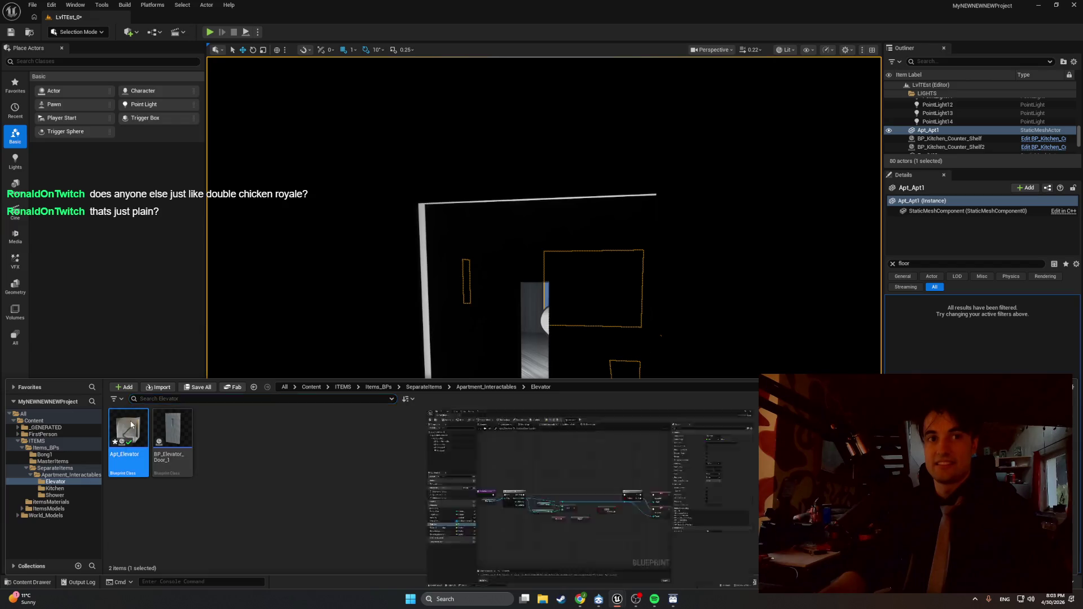
{"action": "double_click", "coordinate": [129, 420]}
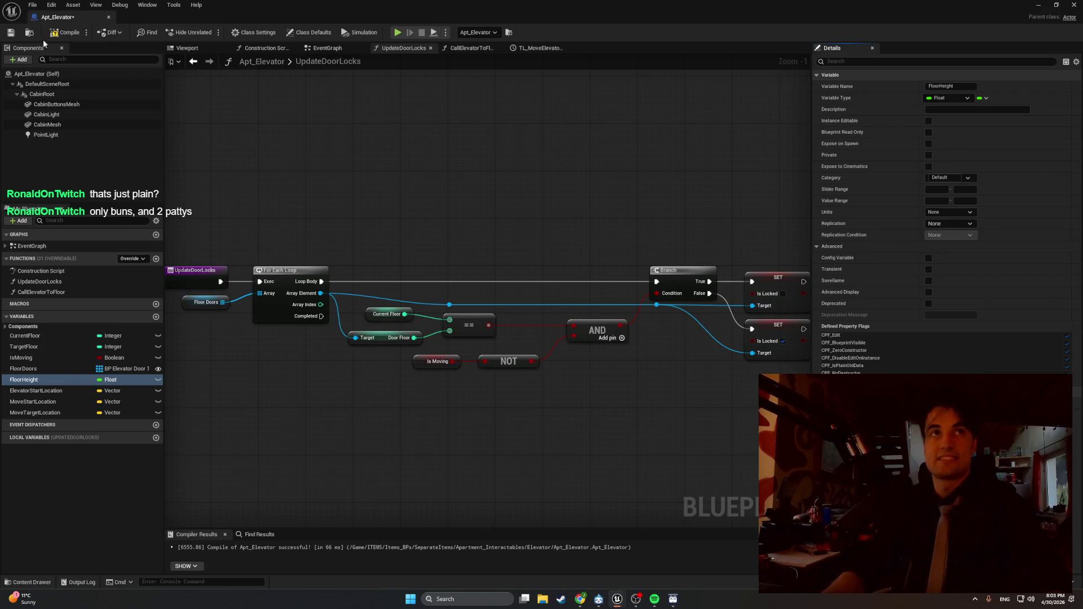
{"action": "left_click", "coordinate": [1039, 5]}
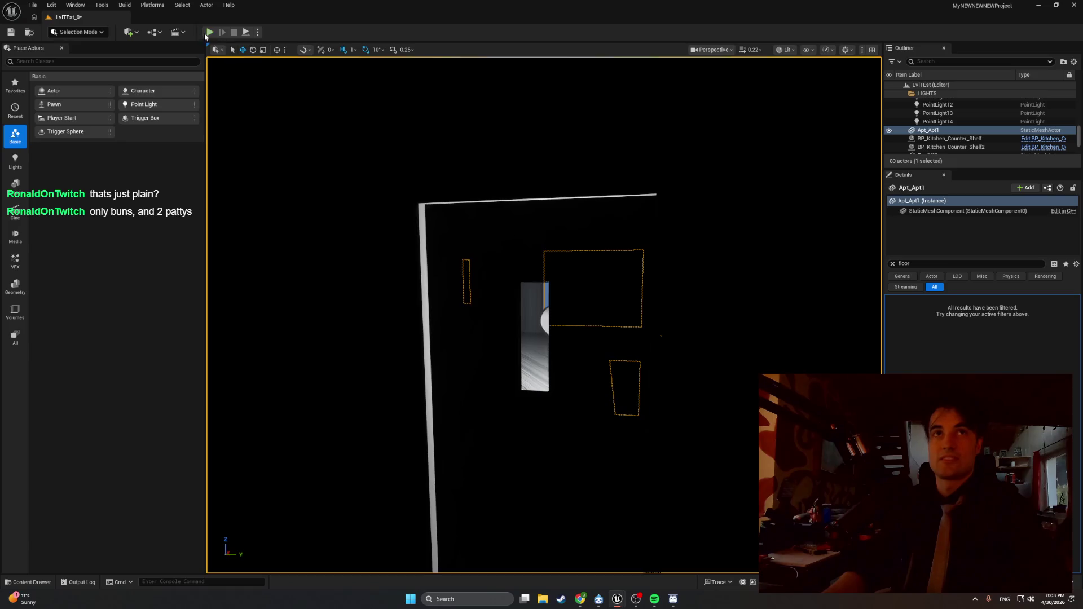
{"action": "left_click", "coordinate": [209, 32]}
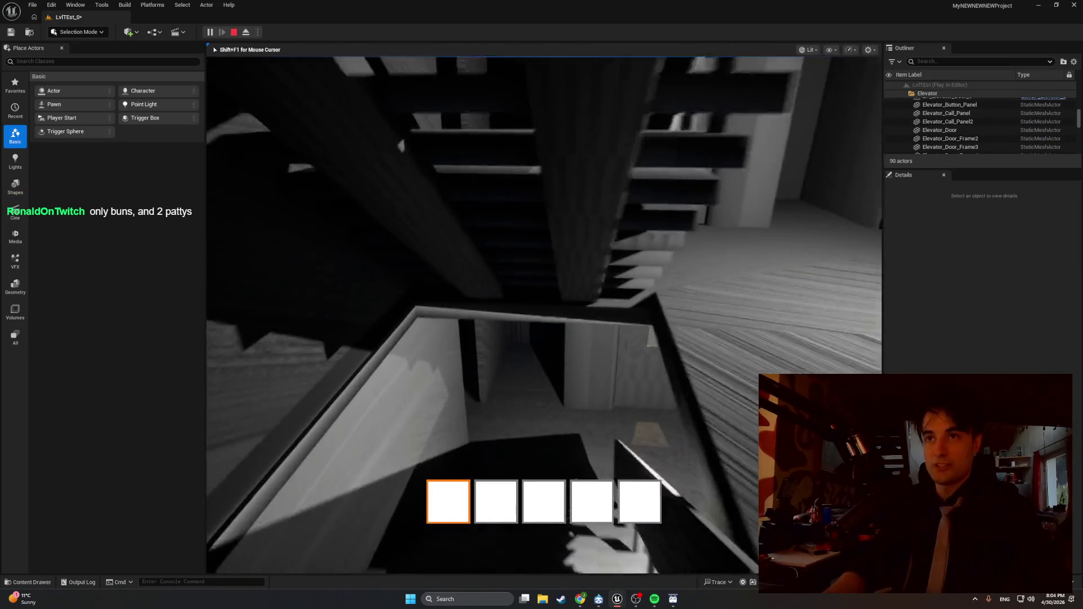
{"action": "key", "text": "Escape"}
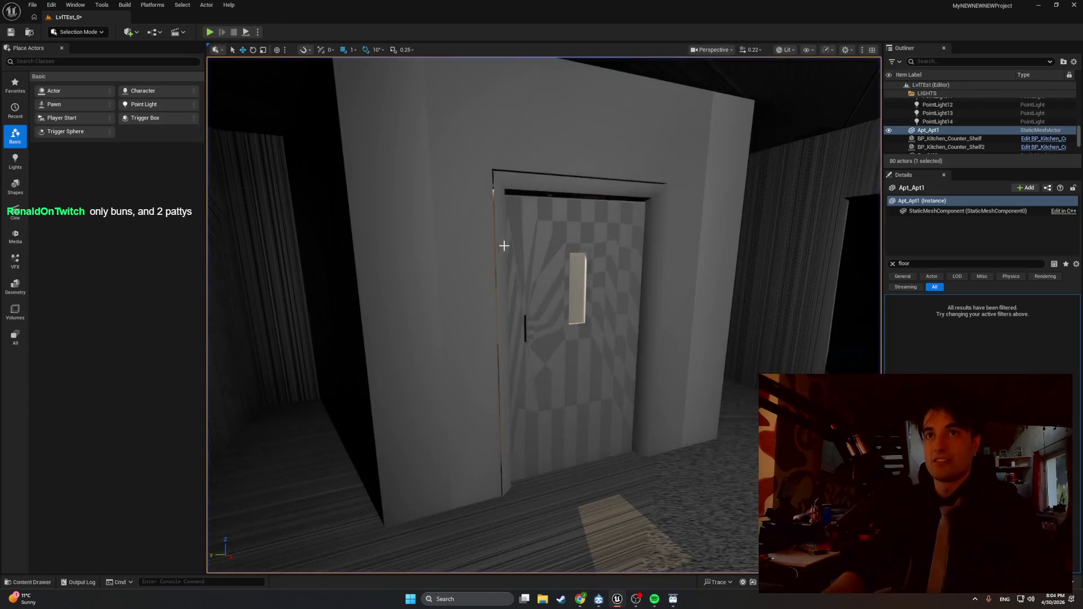
Step: Select Elevator_Door_Frame3 and nudge it slightly sideways with the translate gizmo
{"action": "scroll", "coordinate": [503, 245], "scroll_direction": "up", "scroll_amount": 3}
{"action": "left_click", "coordinate": [425, 184]}
{"action": "scroll", "coordinate": [438, 176], "scroll_direction": "up", "scroll_amount": 4}
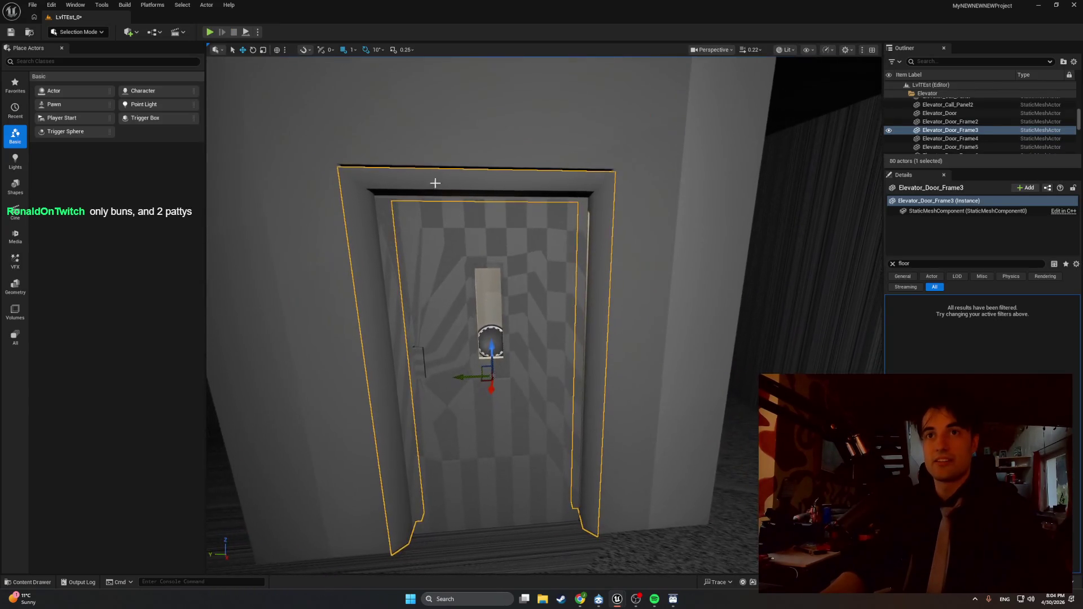
{"action": "left_click_drag", "start_coordinate": [466, 375], "coordinate": [465, 375]}
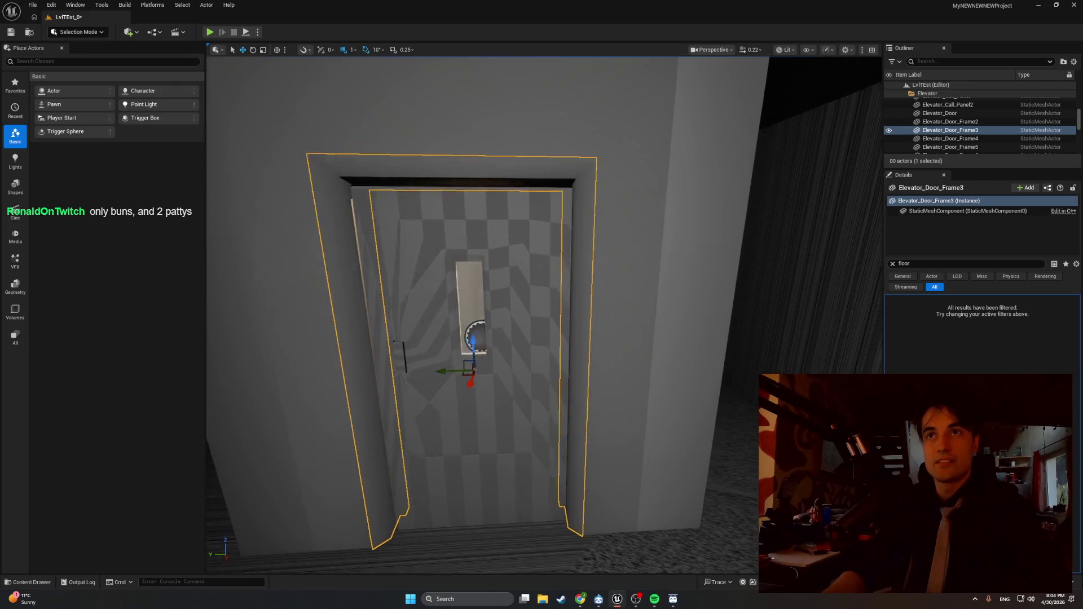
Step: Orbit around the third door frame to check its alignment, then select Elevator_Door_Frame2
{"action": "scroll", "coordinate": [489, 355], "scroll_direction": "up", "scroll_amount": 3}
{"action": "mouse_move", "coordinate": [275, 63]}
{"action": "left_mouse_down"}
{"action": "mouse_move", "coordinate": [257, 55]}
{"action": "mouse_move", "coordinate": [274, 64]}
{"action": "left_mouse_up"}
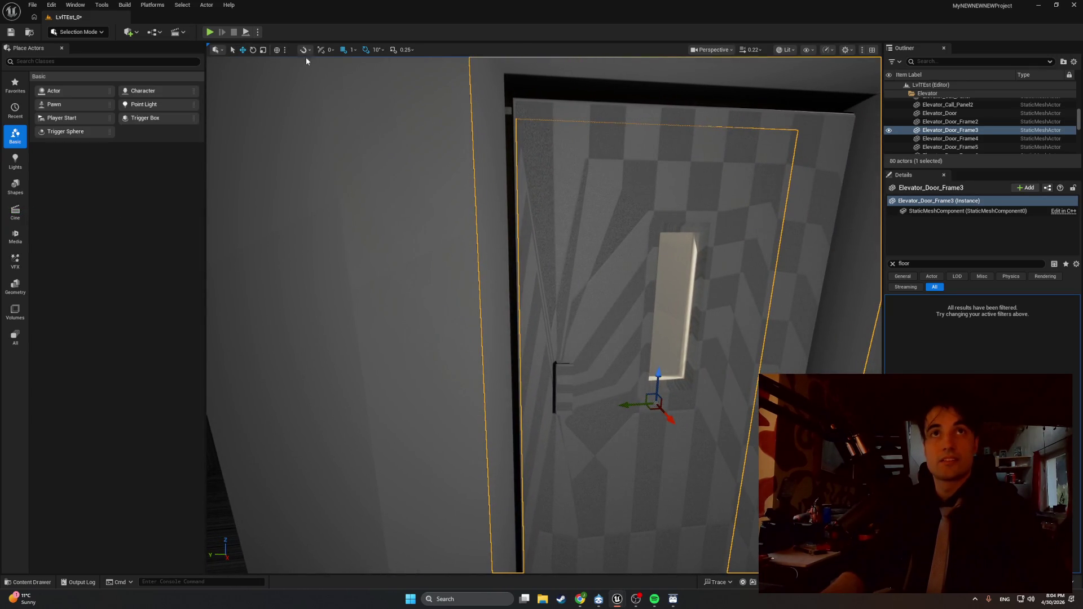
{"action": "mouse_move", "coordinate": [362, 61]}
{"action": "left_mouse_down"}
{"action": "mouse_move", "coordinate": [339, 62]}
{"action": "mouse_move", "coordinate": [361, 61]}
{"action": "left_mouse_up"}
{"action": "left_click_drag", "start_coordinate": [285, 277], "coordinate": [284, 277]}
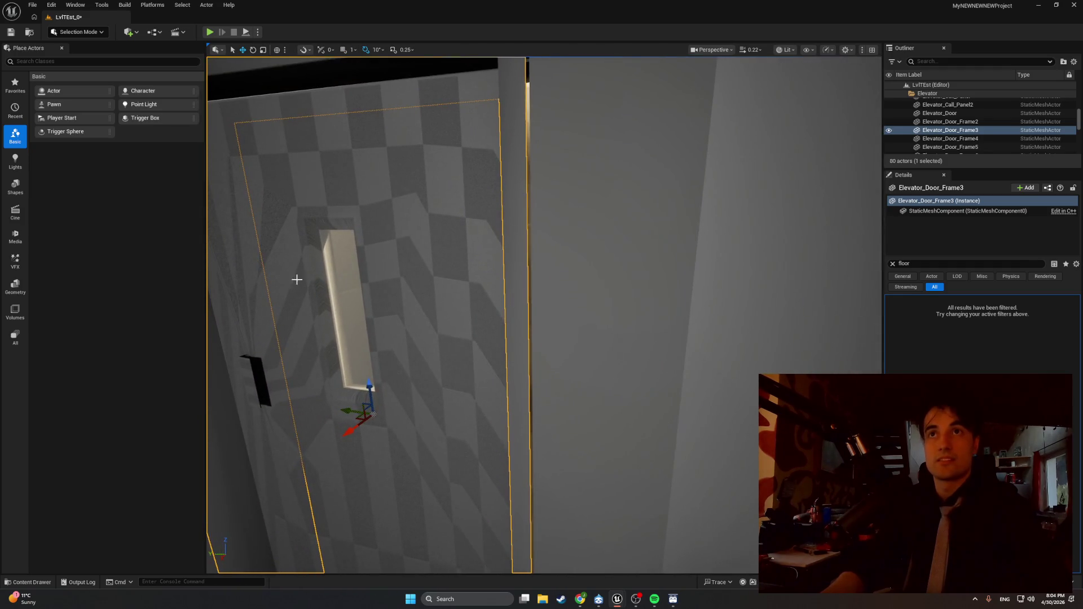
{"action": "left_click_drag", "start_coordinate": [345, 409], "coordinate": [345, 409]}
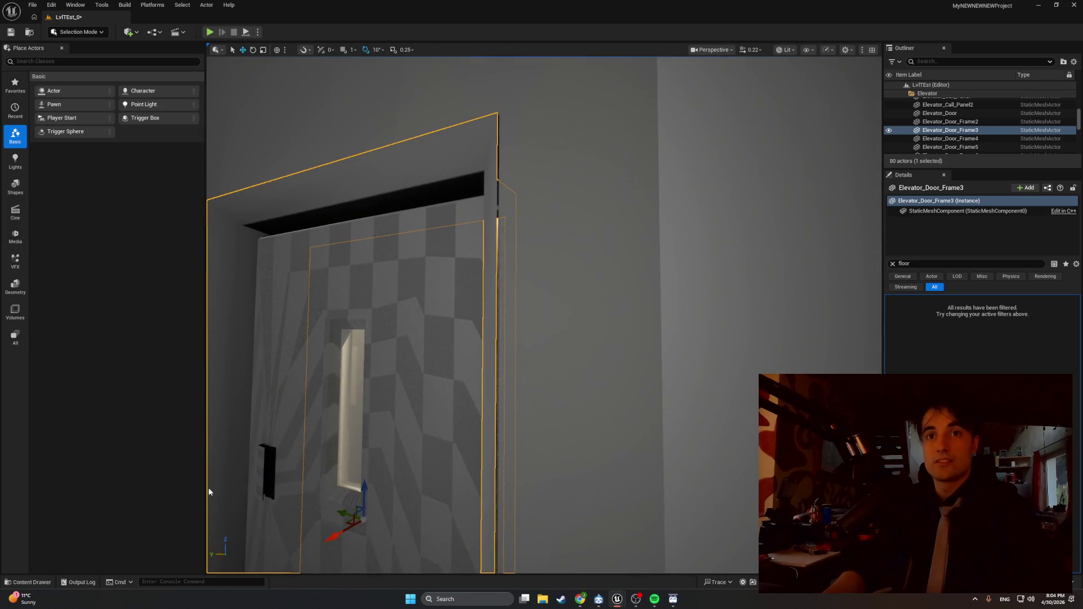
{"action": "left_click_drag", "start_coordinate": [339, 511], "coordinate": [338, 511]}
{"action": "left_click_drag", "start_coordinate": [429, 474], "coordinate": [430, 474]}
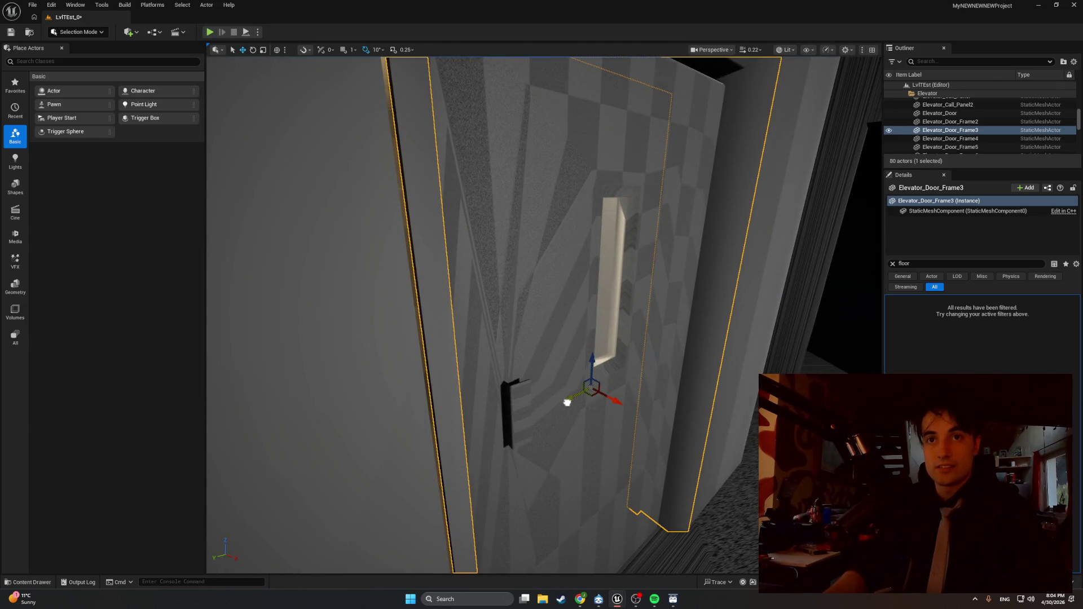
{"action": "left_click_drag", "start_coordinate": [567, 403], "coordinate": [567, 402]}
{"action": "left_click_drag", "start_coordinate": [661, 416], "coordinate": [660, 416]}
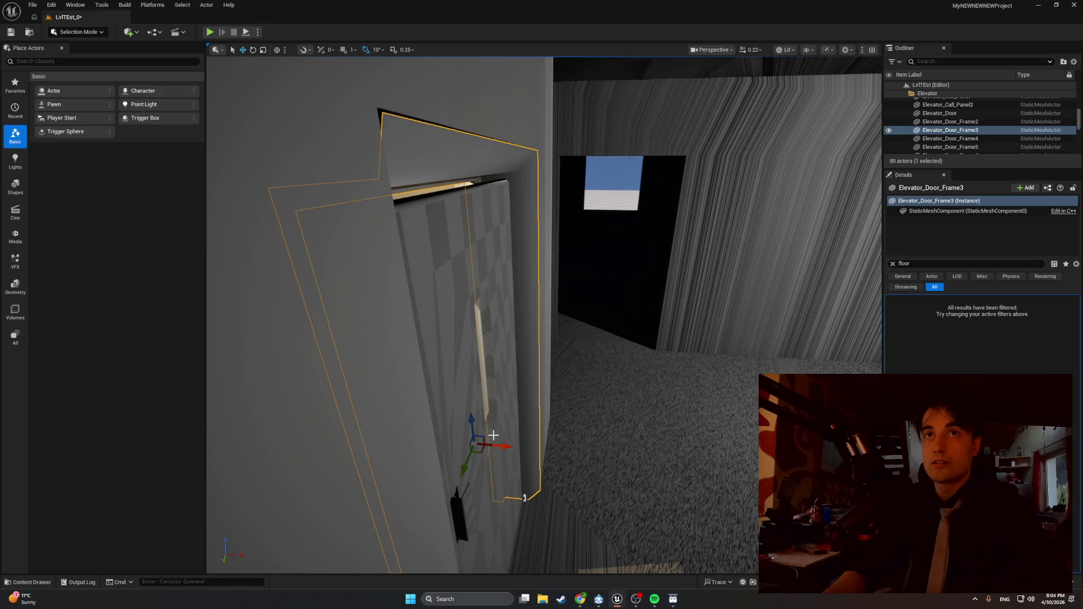
{"action": "left_click_drag", "start_coordinate": [501, 419], "coordinate": [501, 419]}
{"action": "left_click_drag", "start_coordinate": [685, 252], "coordinate": [633, 261]}
{"action": "left_click", "coordinate": [639, 286]}
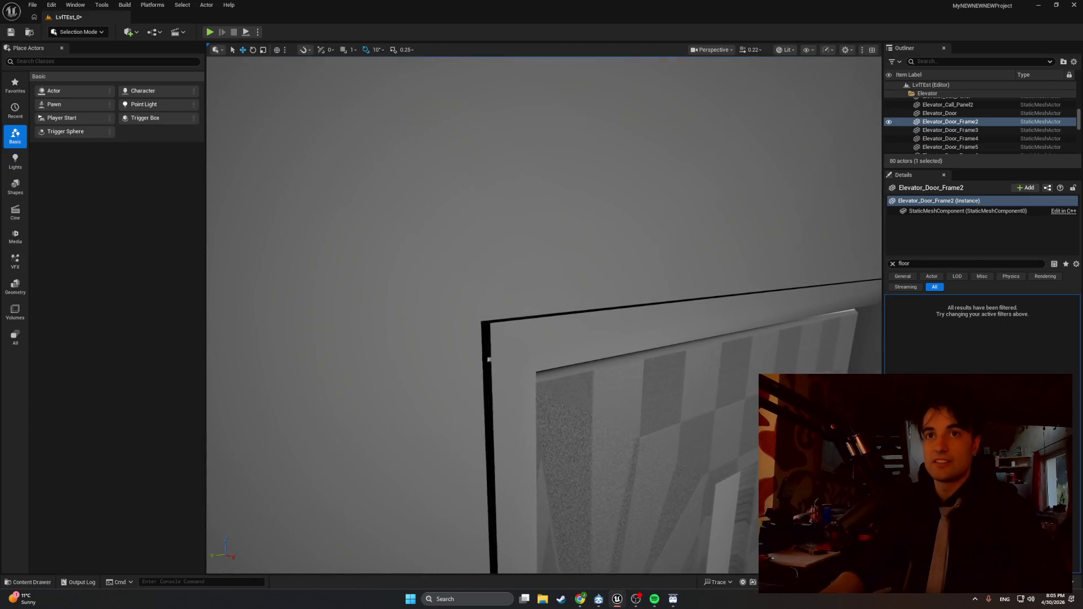
Step: Select Elevator_Door_Frame4, focus on it, and orbit to check it against its door
{"action": "left_click", "coordinate": [375, 322]}
{"action": "key", "text": "f"}
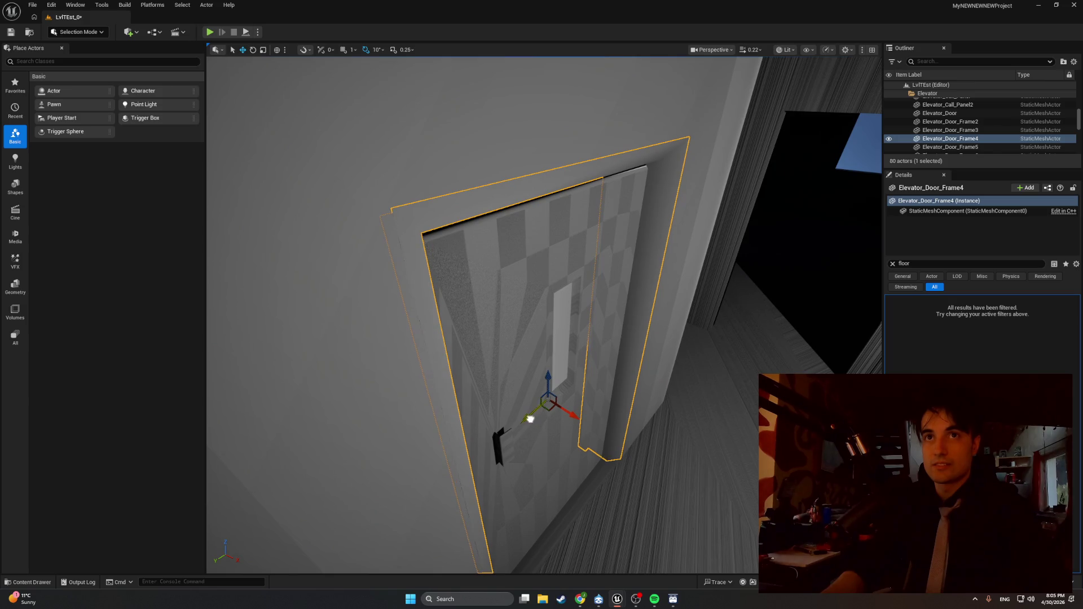
{"action": "left_click_drag", "start_coordinate": [592, 338], "coordinate": [592, 339]}
{"action": "left_click_drag", "start_coordinate": [464, 463], "coordinate": [464, 463]}
Step: Select Elevator_Door_Frame5, orbit to inspect it, then start a play test with Alt+P
{"action": "left_click", "coordinate": [497, 464]}
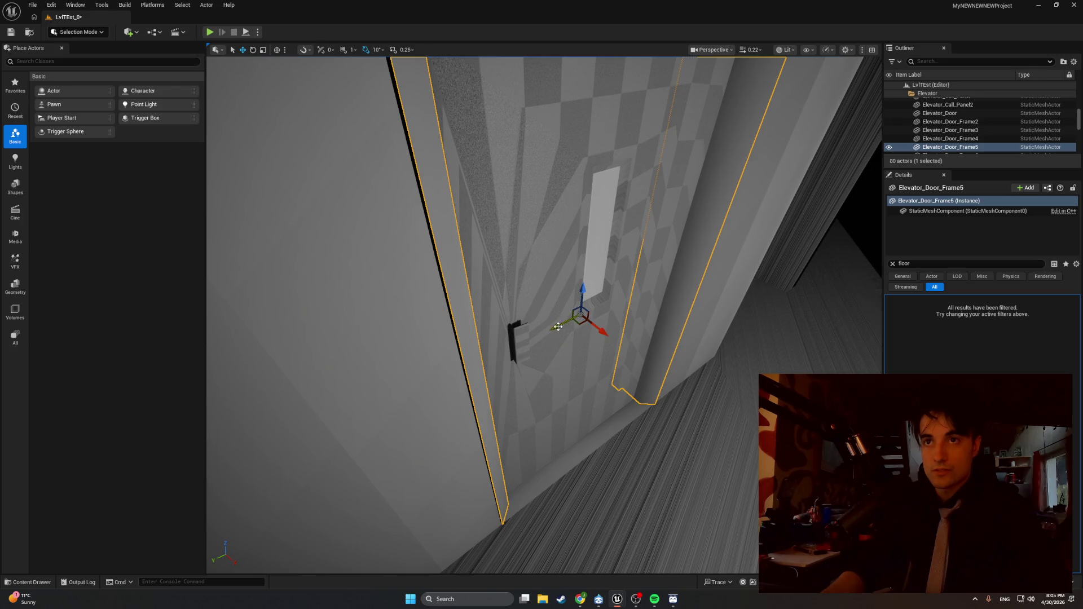
{"action": "left_click_drag", "start_coordinate": [558, 327], "coordinate": [557, 327]}
{"action": "mouse_move", "coordinate": [581, 380]}
{"action": "left_mouse_down"}
{"action": "mouse_move", "coordinate": [564, 372]}
{"action": "mouse_move", "coordinate": [580, 381]}
{"action": "left_mouse_up"}
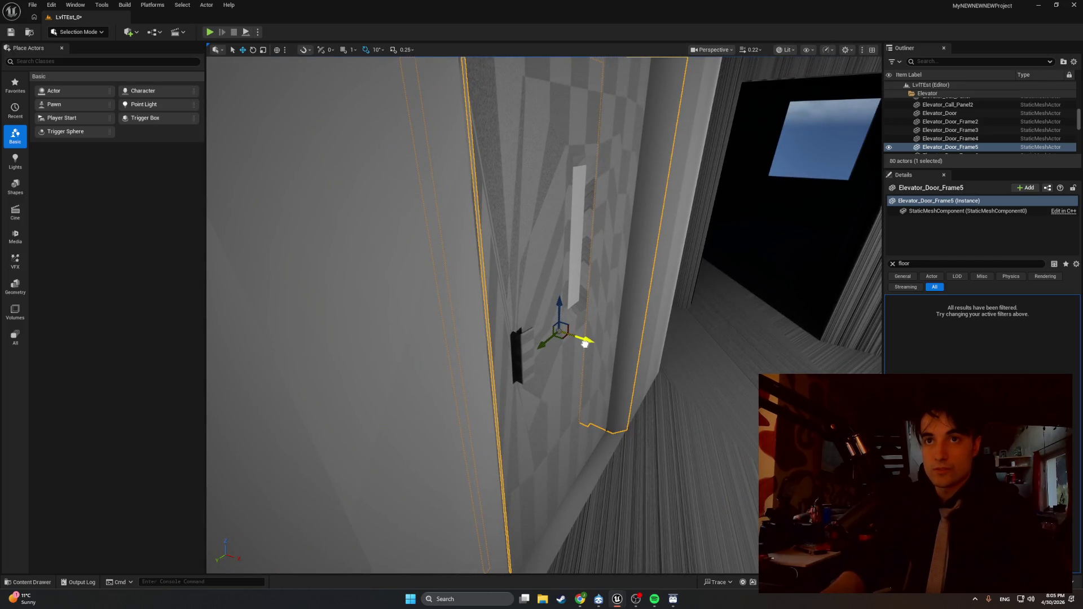
{"action": "mouse_move", "coordinate": [585, 342]}
{"action": "left_mouse_down"}
{"action": "mouse_move", "coordinate": [598, 305]}
{"action": "mouse_move", "coordinate": [586, 333]}
{"action": "left_mouse_up"}
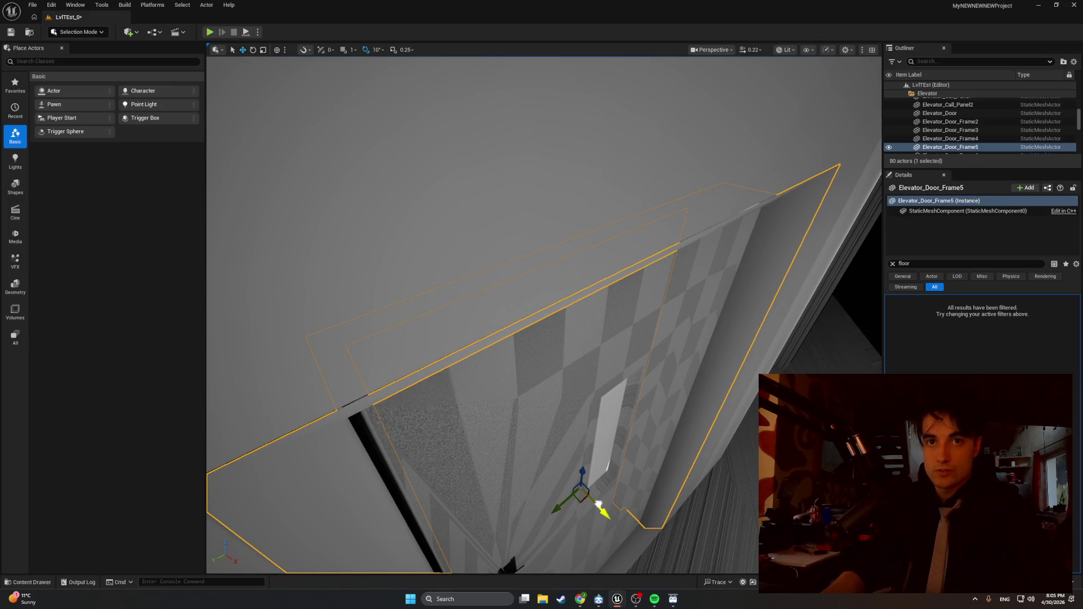
{"action": "mouse_move", "coordinate": [598, 502]}
{"action": "left_mouse_down"}
{"action": "mouse_move", "coordinate": [629, 539]}
{"action": "mouse_move", "coordinate": [517, 365]}
{"action": "left_mouse_up"}
{"action": "key", "text": "alt+p"}
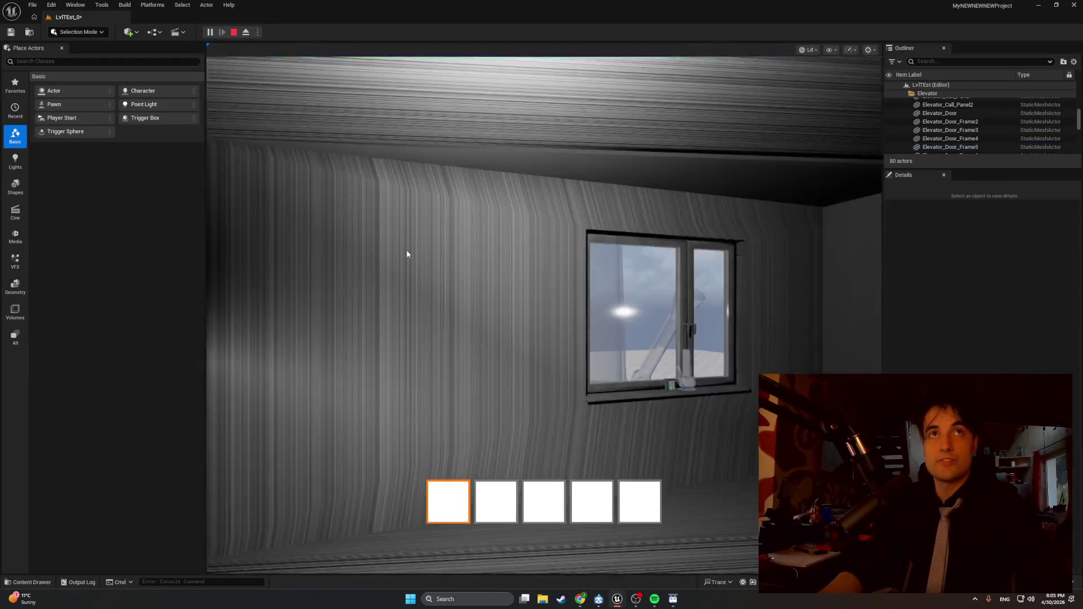
Step: Walk past the staircase to the shower doorway, then stop the play test
{"action": "key", "text": "w"}
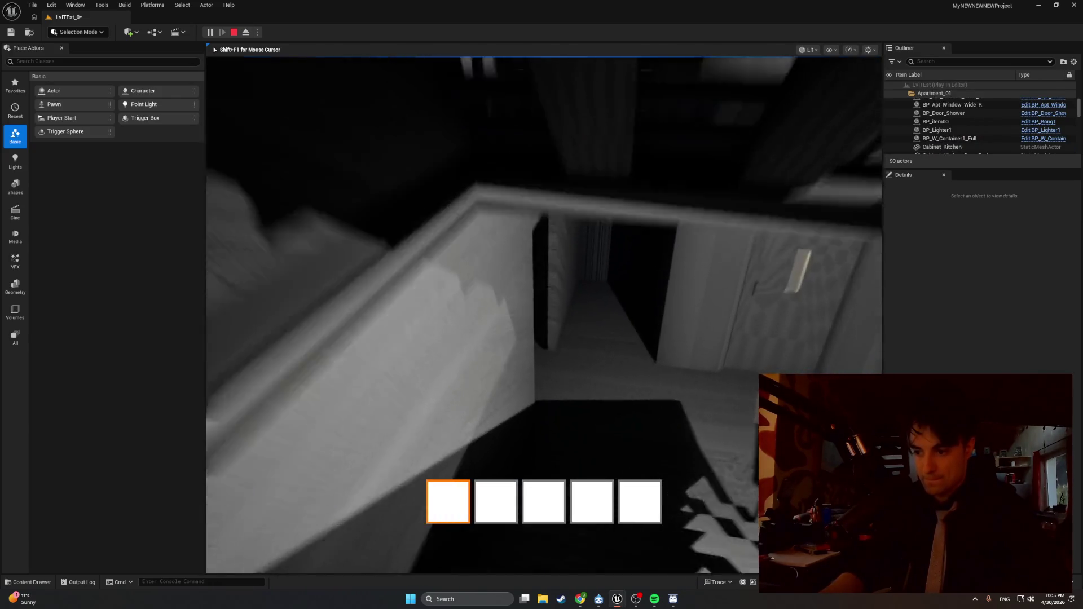
{"action": "key", "text": "w"}
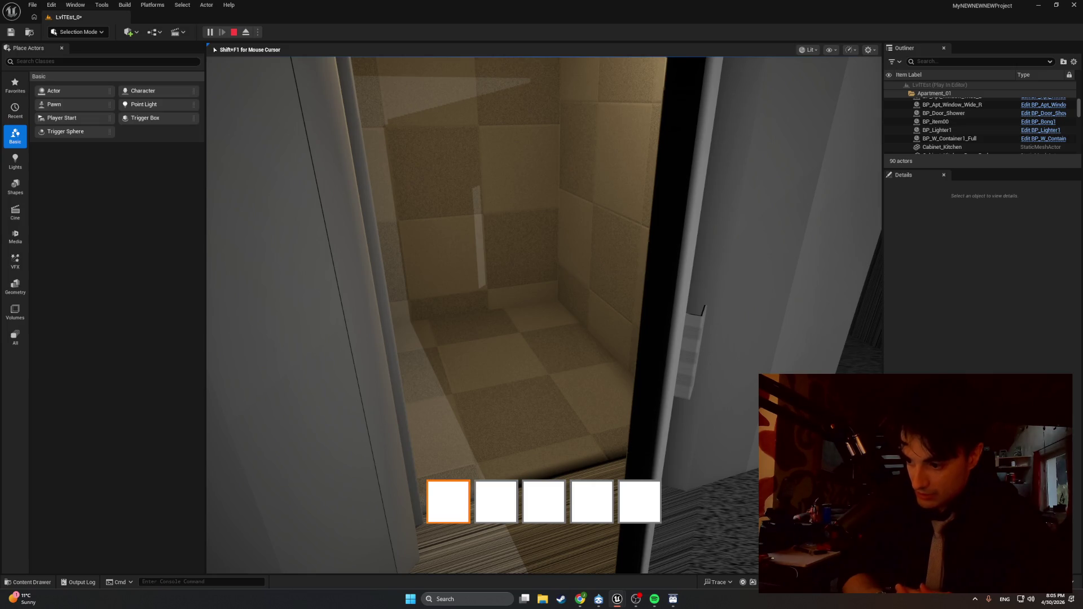
{"action": "mouse_move", "coordinate": [544, 315]}
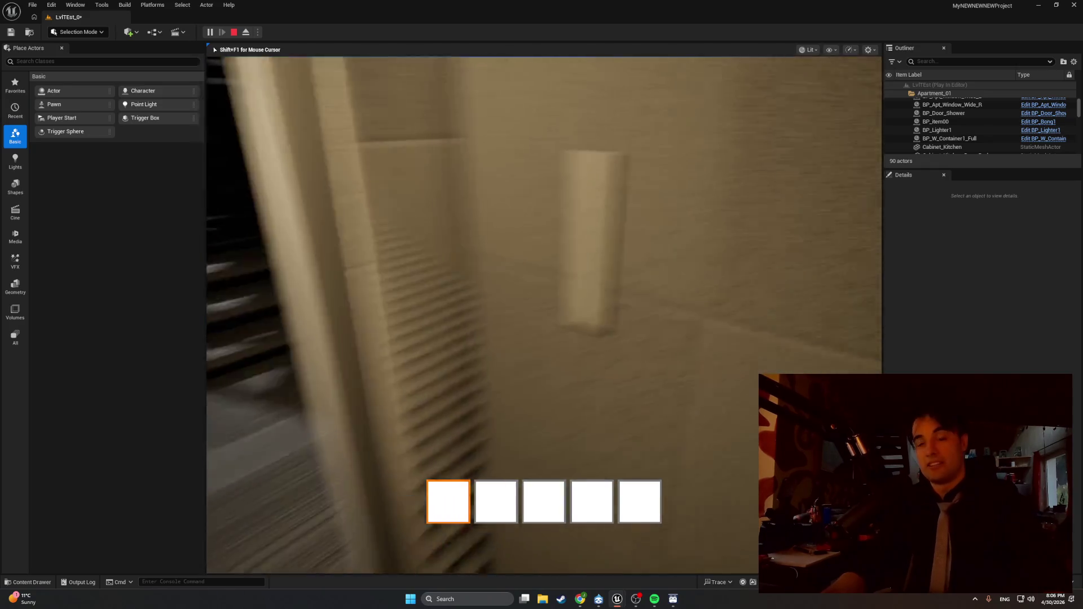
{"action": "key", "text": "Escape"}
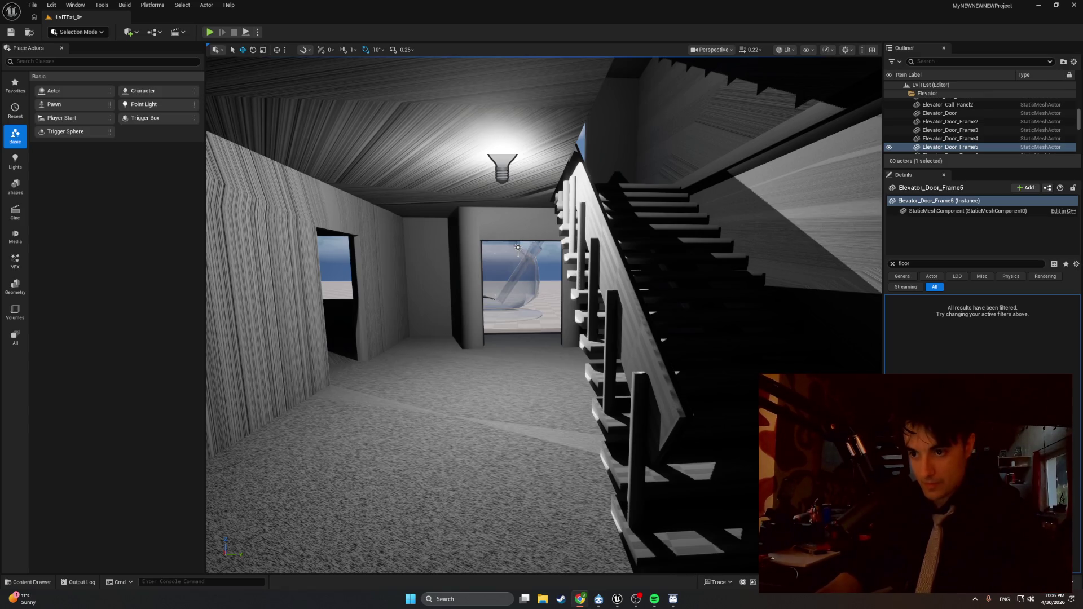
Step: Switch to Chrome, close the burger image search tab, and minimize the browser
{"action": "key", "text": "alt+Tab"}
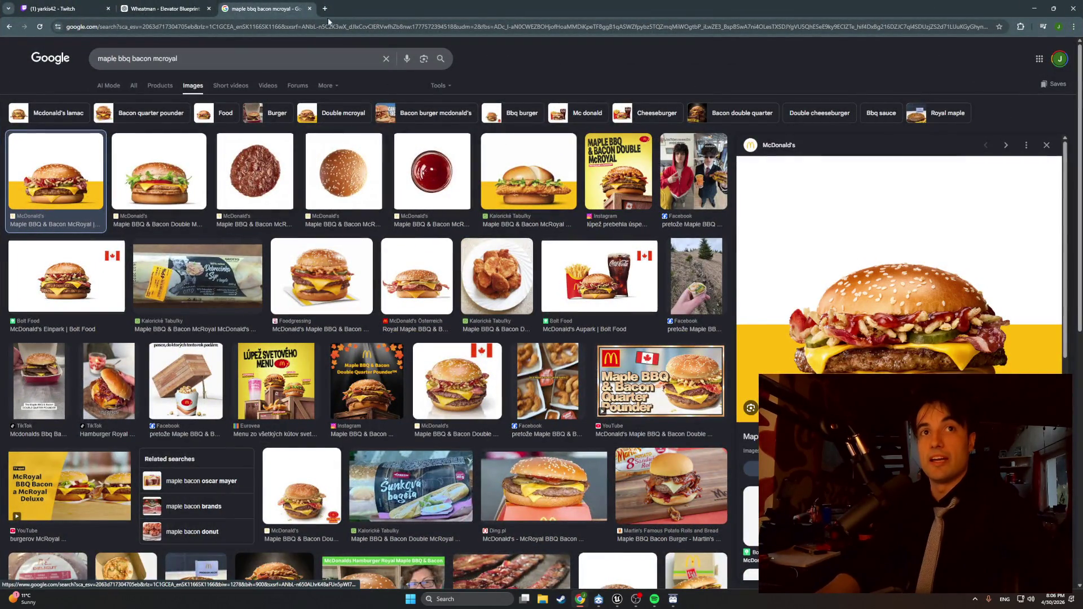
{"action": "left_click", "coordinate": [310, 9]}
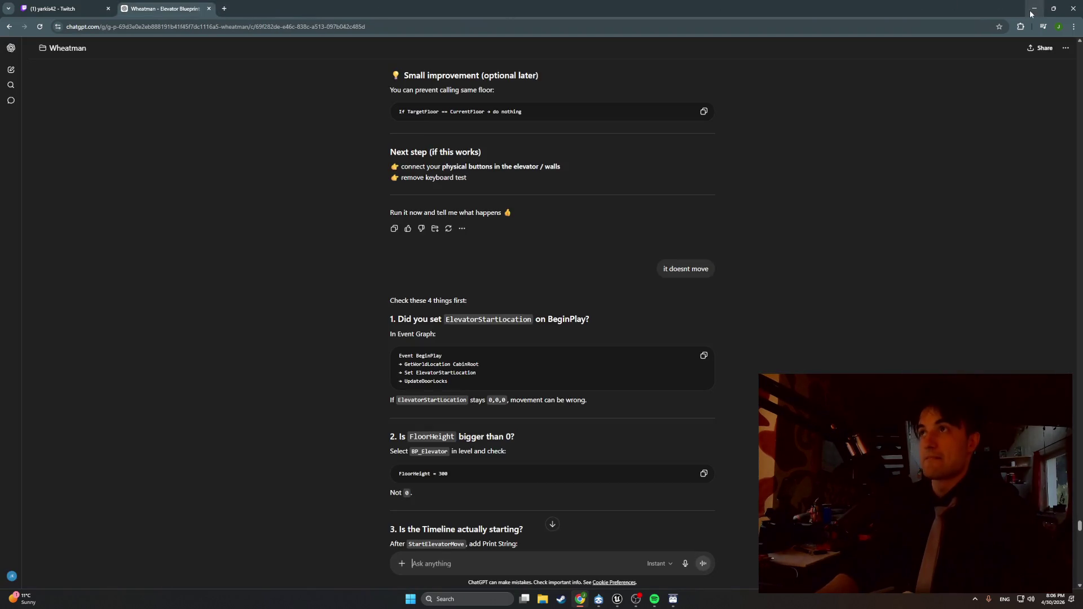
{"action": "left_click", "coordinate": [1031, 12]}
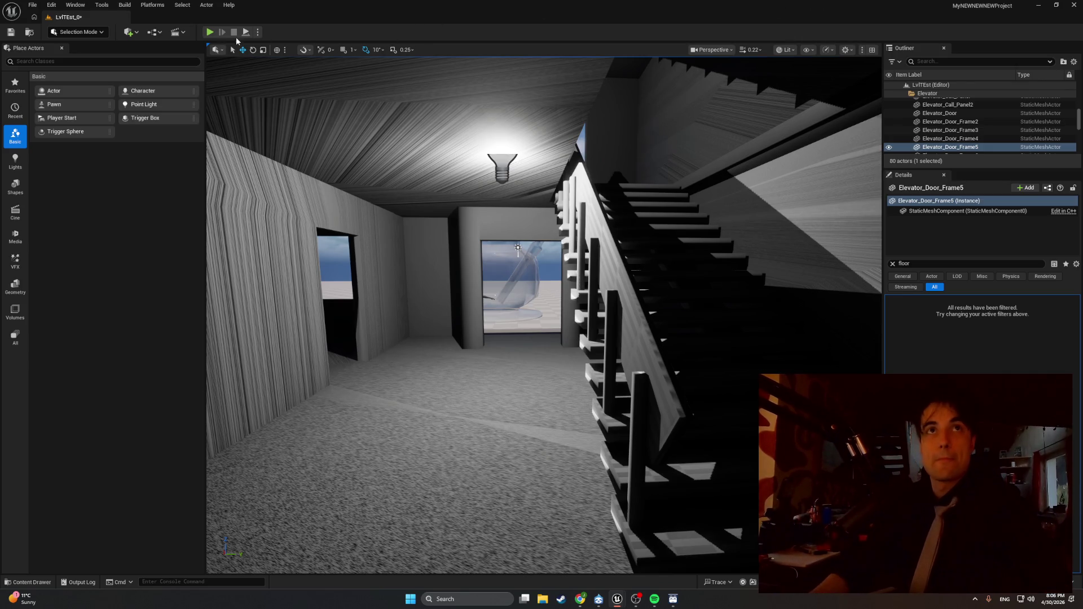
Step: Start a play test, walk up to the elevator door, then stop playing
{"action": "left_click", "coordinate": [210, 32]}
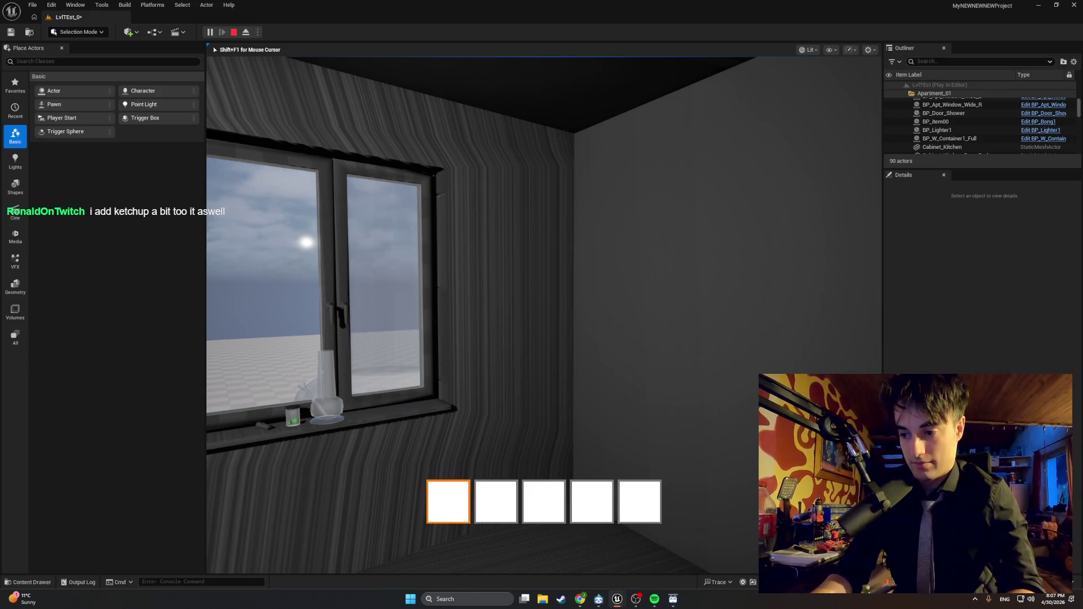
{"action": "mouse_move", "coordinate": [544, 315]}
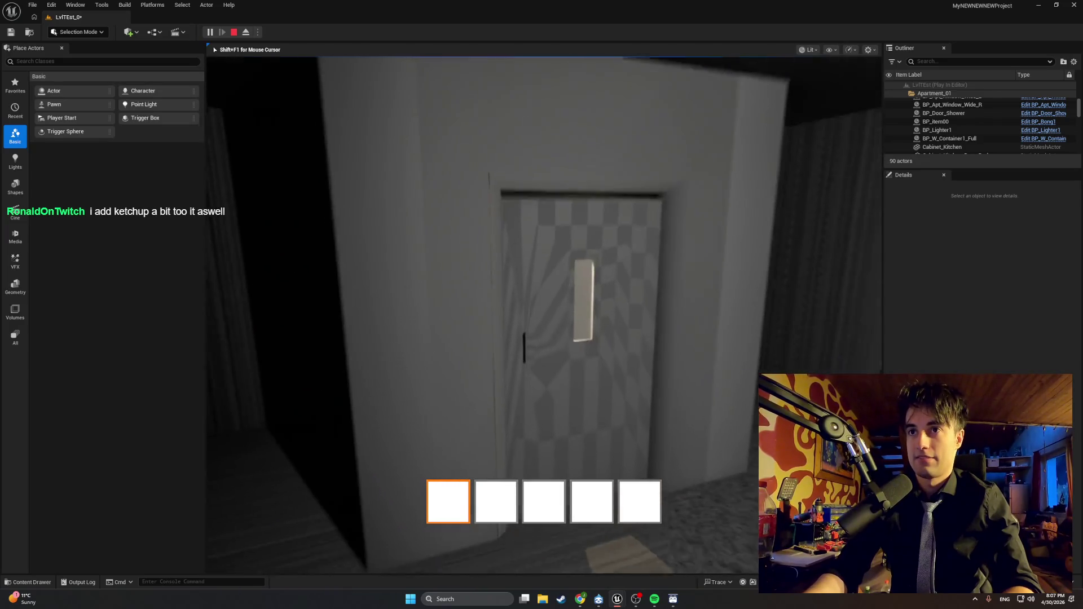
{"action": "key", "text": "Escape"}
{"action": "scroll", "coordinate": [490, 219], "scroll_direction": "up", "scroll_amount": 5}
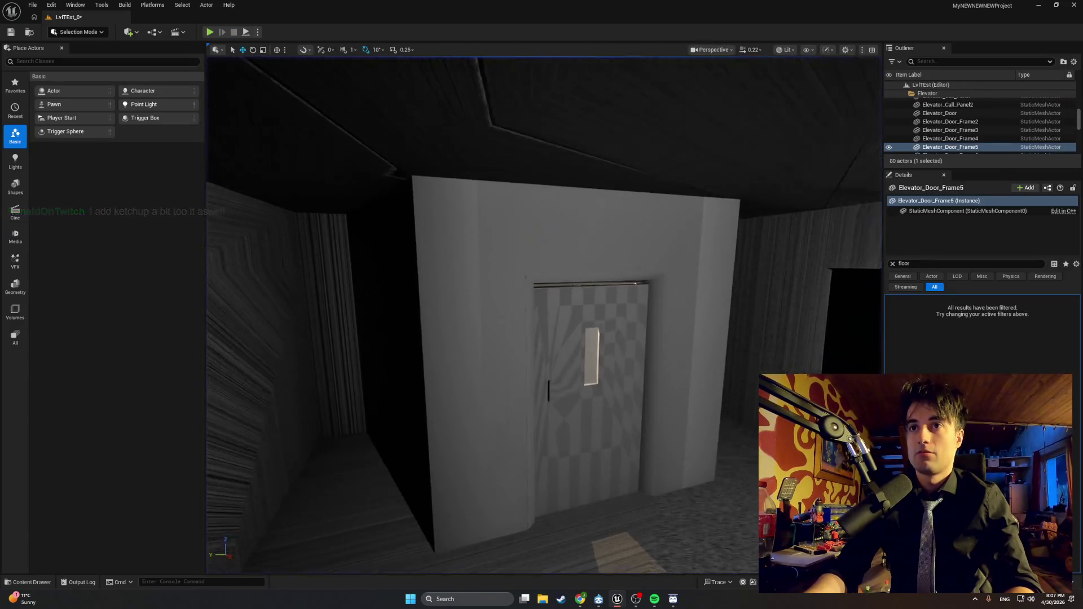
Step: Select BP_Elevator_Door_1, inspect its edge in the frame up close, then start a play test
{"action": "left_click", "coordinate": [564, 423]}
{"action": "scroll", "coordinate": [625, 480], "scroll_direction": "up", "scroll_amount": 2}
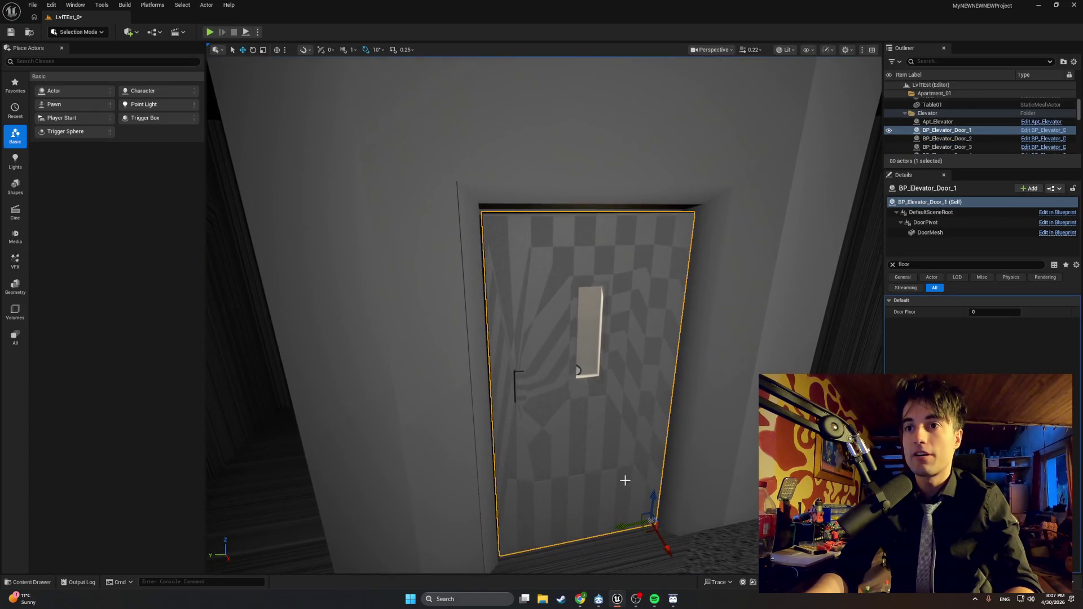
{"action": "scroll", "coordinate": [651, 496], "scroll_direction": "down", "scroll_amount": 2}
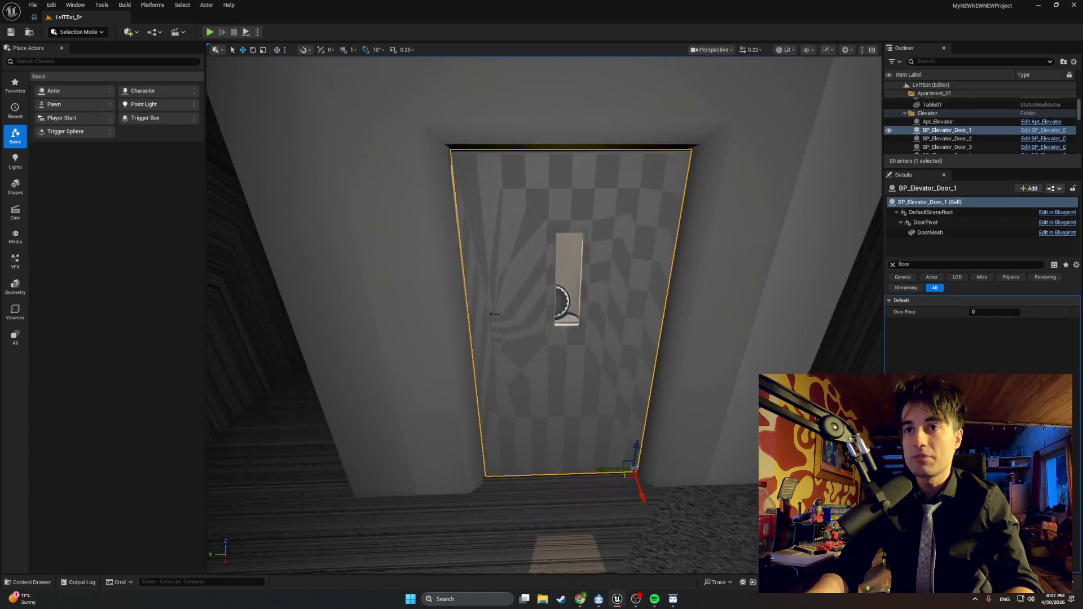
{"action": "mouse_move", "coordinate": [596, 464]}
{"action": "left_mouse_down"}
{"action": "mouse_move", "coordinate": [638, 384]}
{"action": "mouse_move", "coordinate": [671, 215]}
{"action": "mouse_move", "coordinate": [509, 391]}
{"action": "mouse_move", "coordinate": [519, 394]}
{"action": "mouse_move", "coordinate": [581, 355]}
{"action": "mouse_move", "coordinate": [519, 327]}
{"action": "left_mouse_up"}
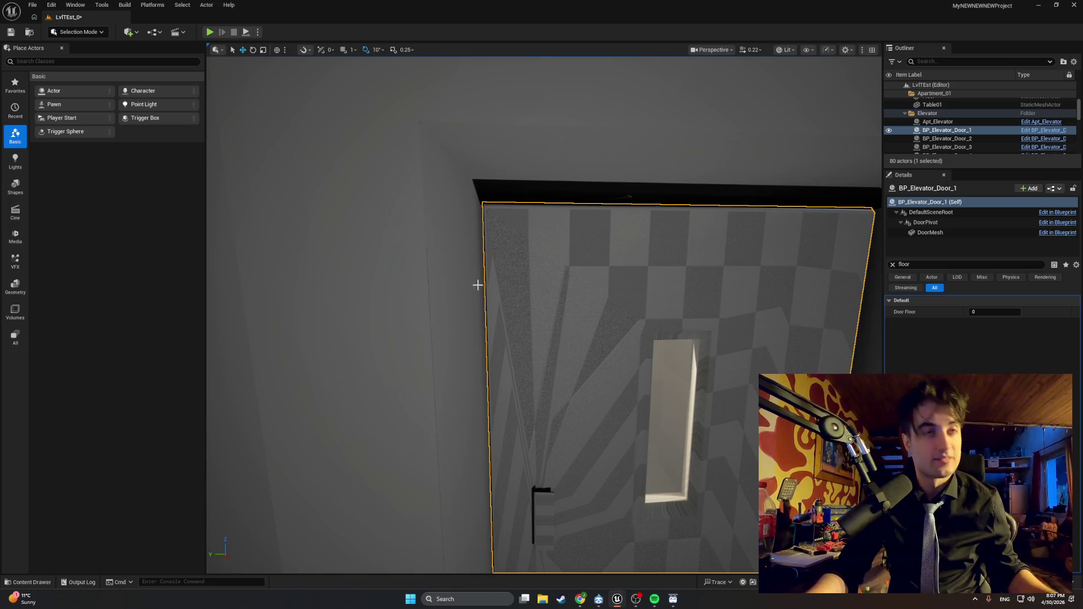
{"action": "left_click", "coordinate": [210, 32]}
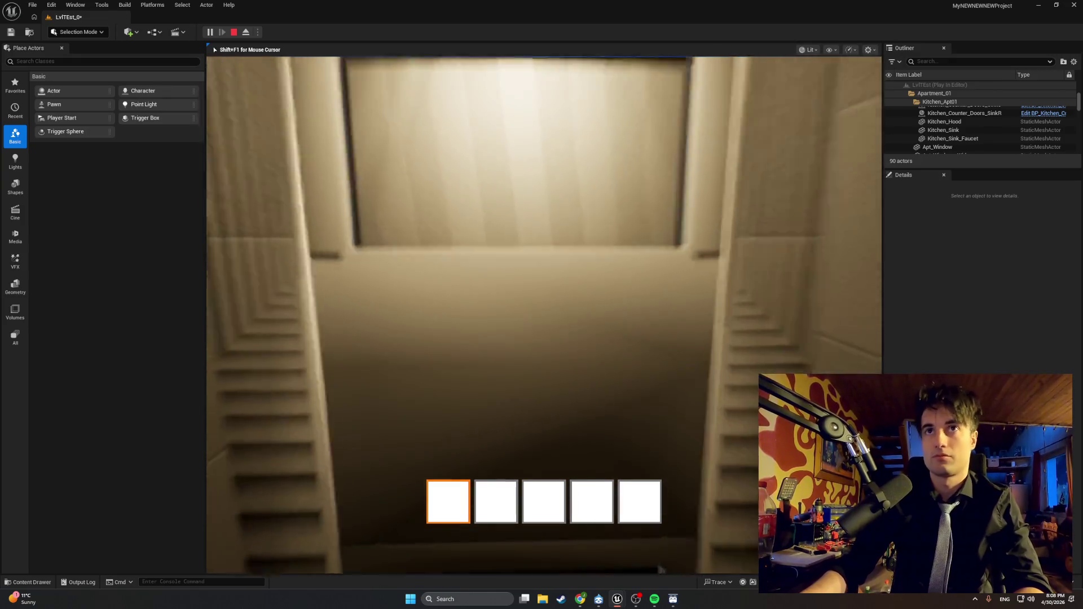
Step: Walk up the stairwell into the room with the large window and back to the doorway
{"action": "key", "text": "w"}
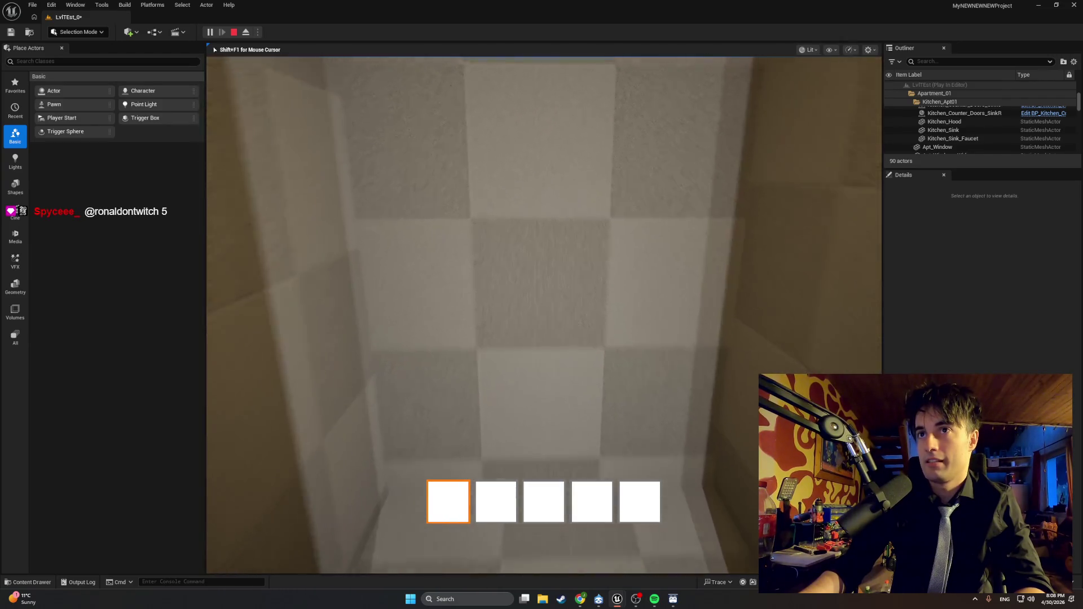
{"action": "key", "text": "w"}
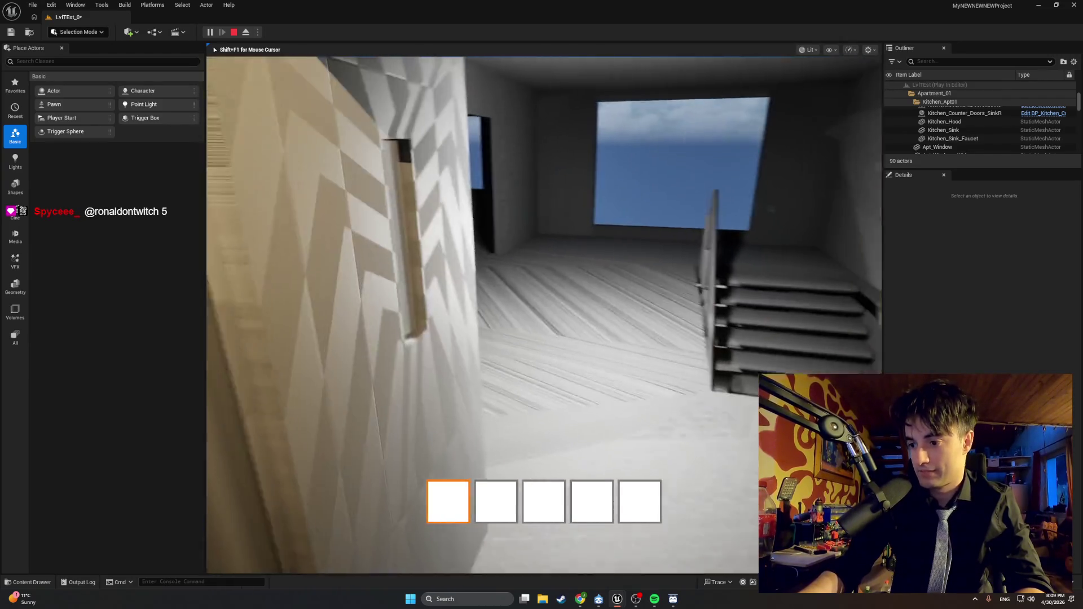
{"action": "key", "text": "w"}
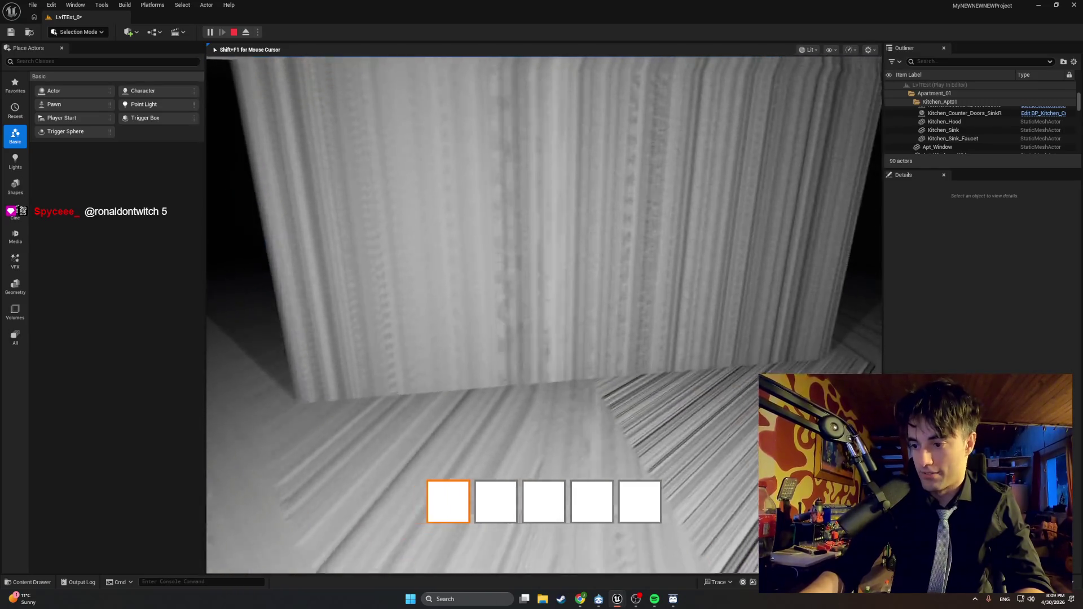
{"action": "key", "text": "w"}
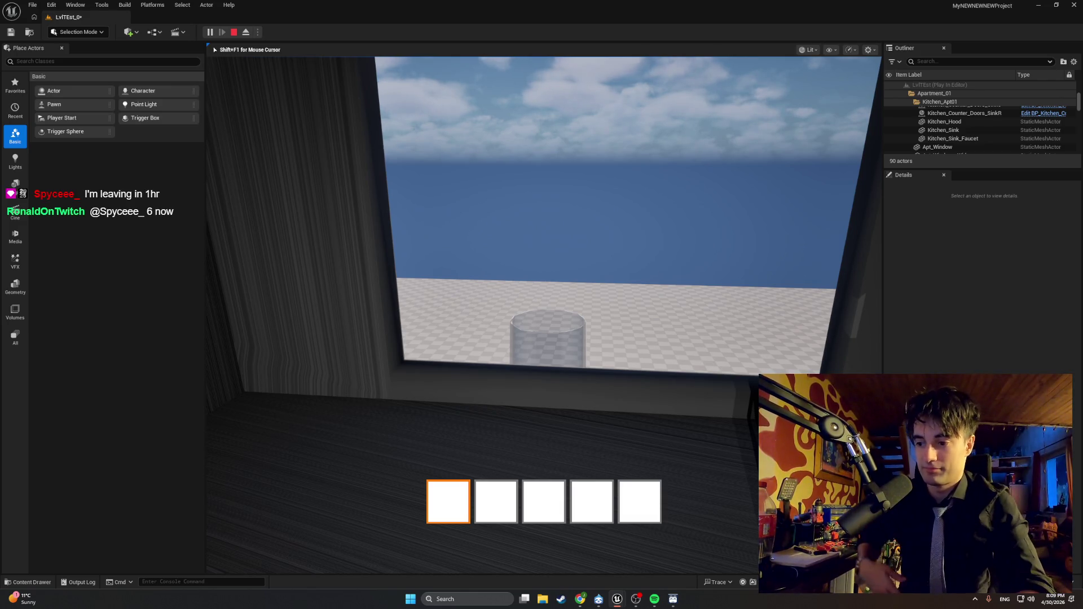
{"action": "key", "text": "s"}
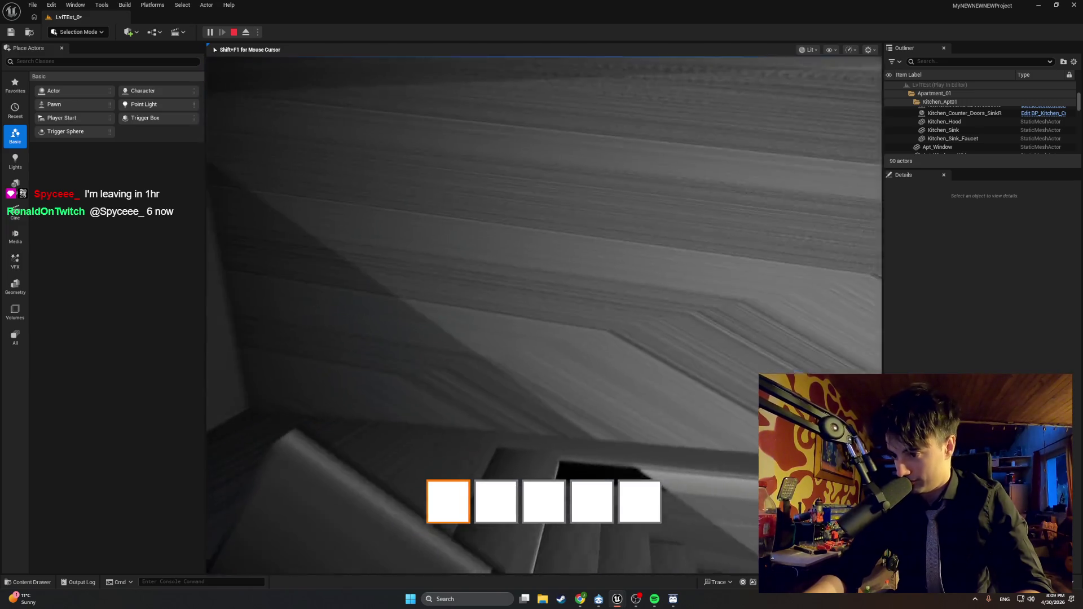
{"action": "key", "text": "w"}
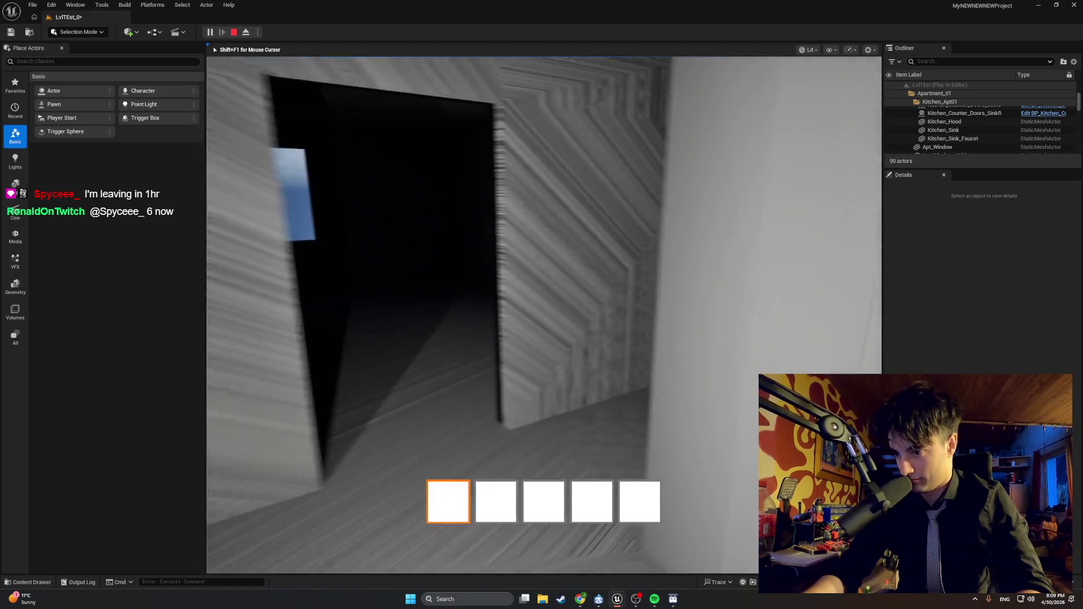
Step: Climb to the upper hallway, try the elevator door (Door Locked), then stop the test
{"action": "key", "text": "w"}
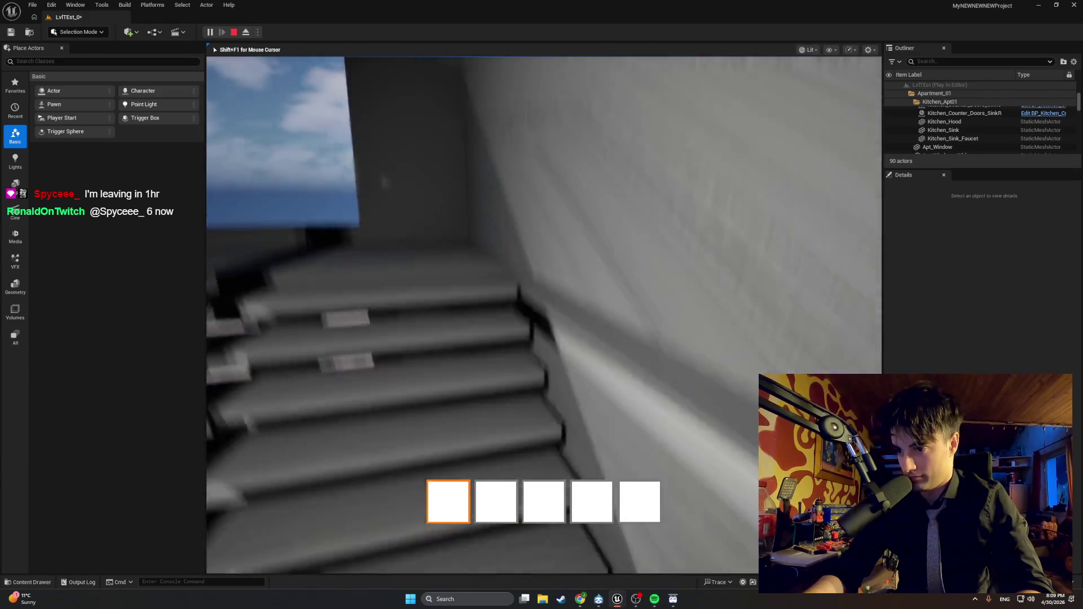
{"action": "key", "text": "w"}
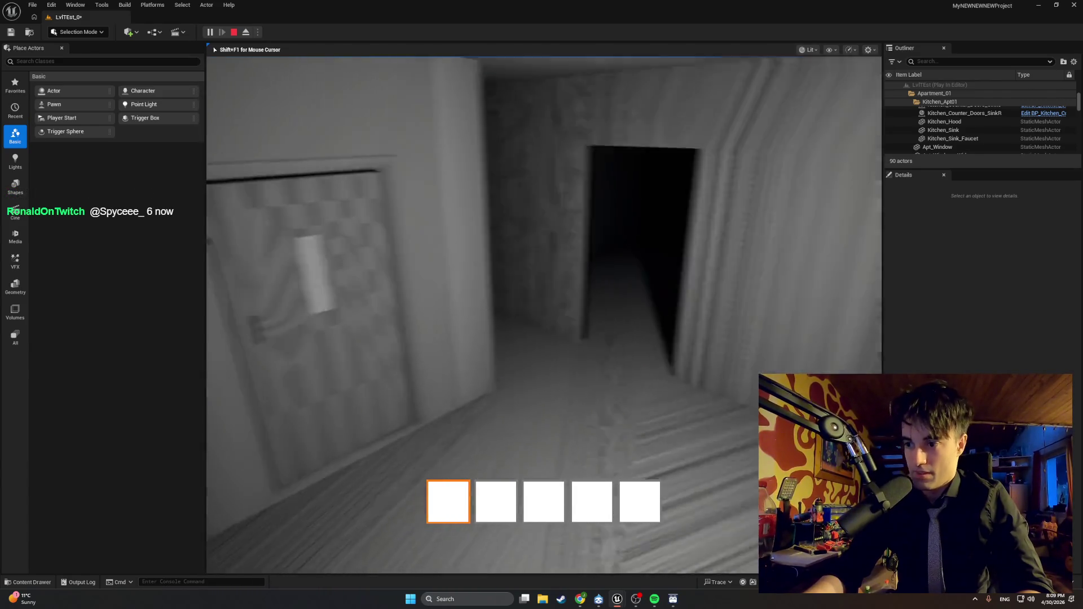
{"action": "key", "text": "w"}
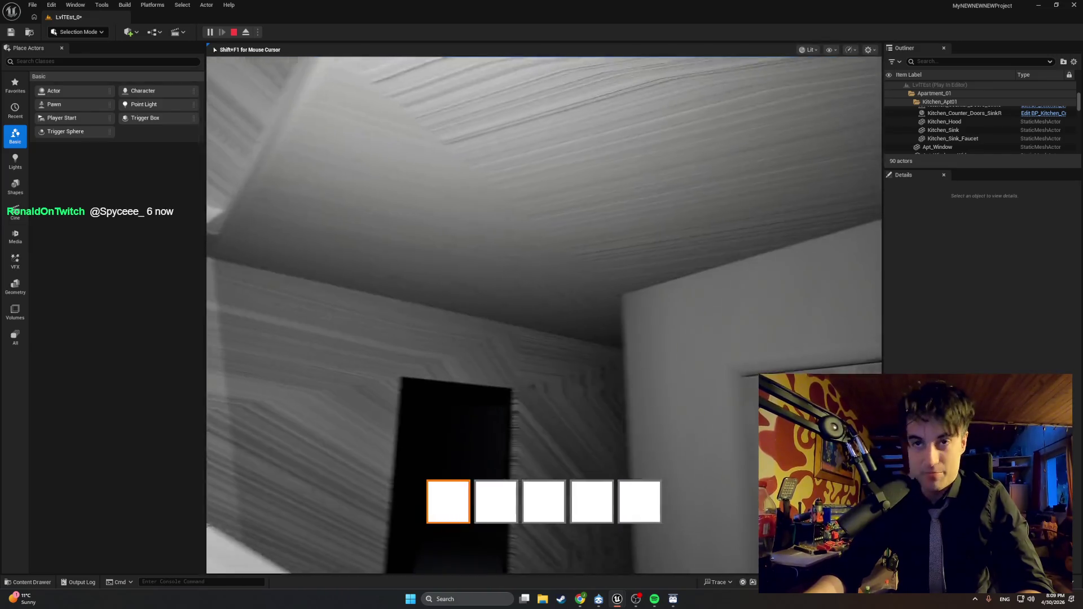
{"action": "key", "text": "e"}
{"action": "key", "text": "e"}
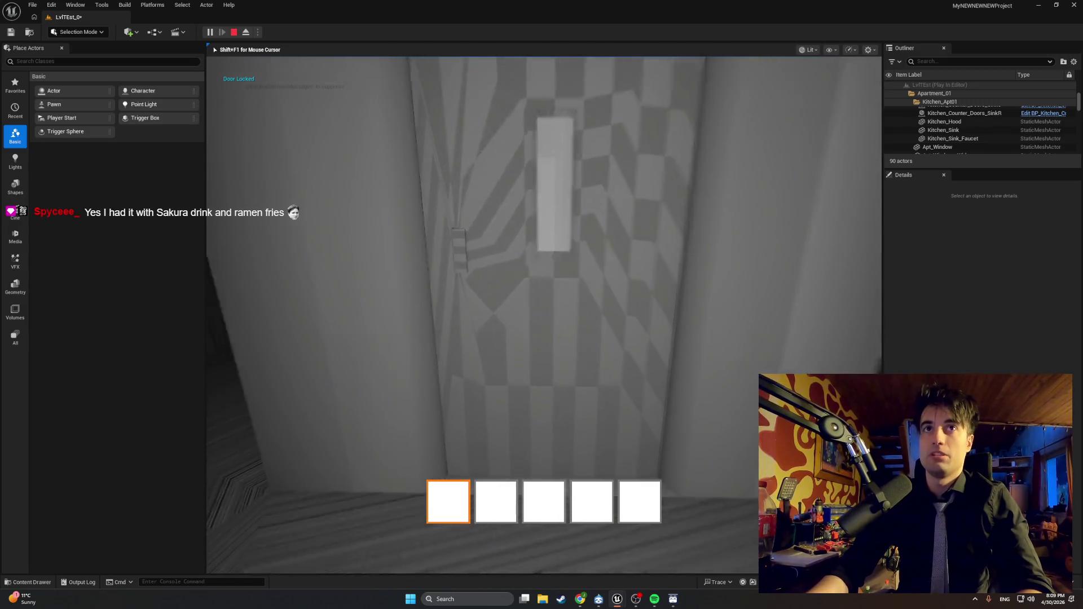
{"action": "key", "text": "s"}
{"action": "key", "text": "w"}
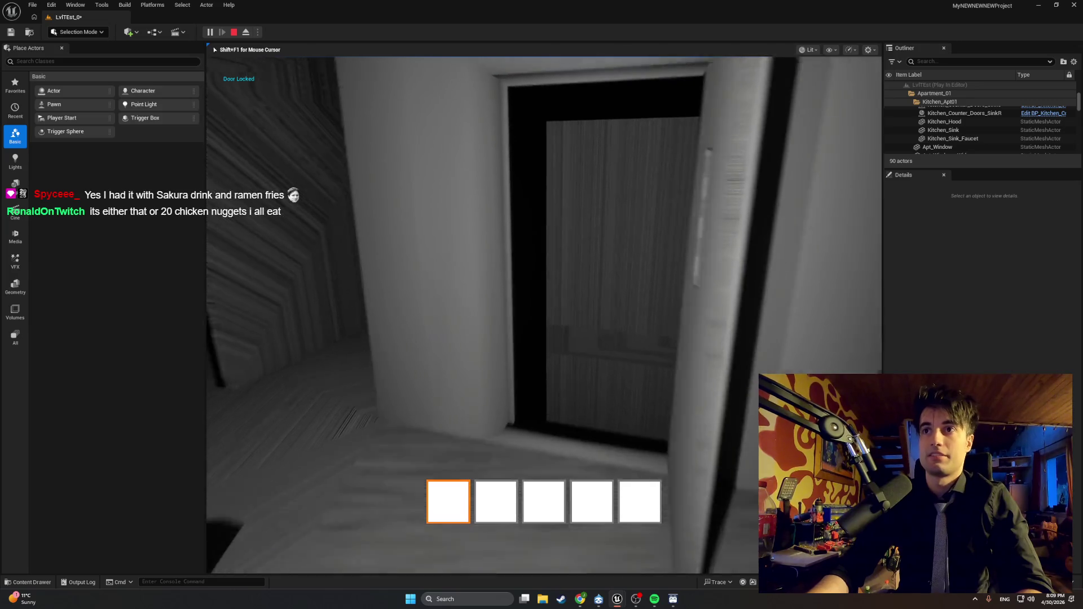
{"action": "key", "text": "Escape"}
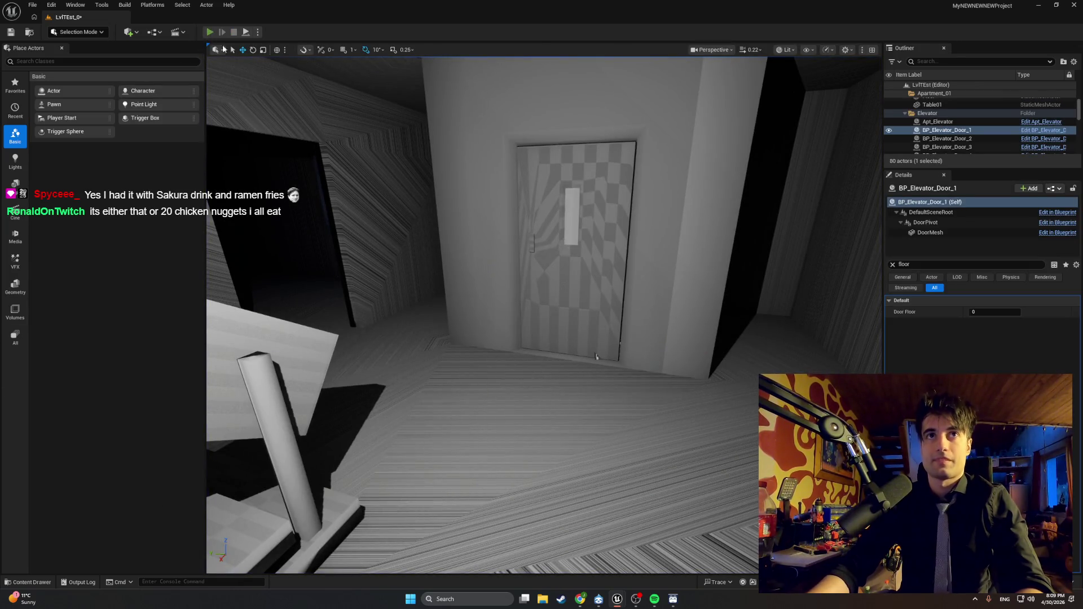
Step: Run a quick play test walking up to the checkered door, then stop it
{"action": "left_click", "coordinate": [209, 32]}
{"action": "key", "text": "w"}
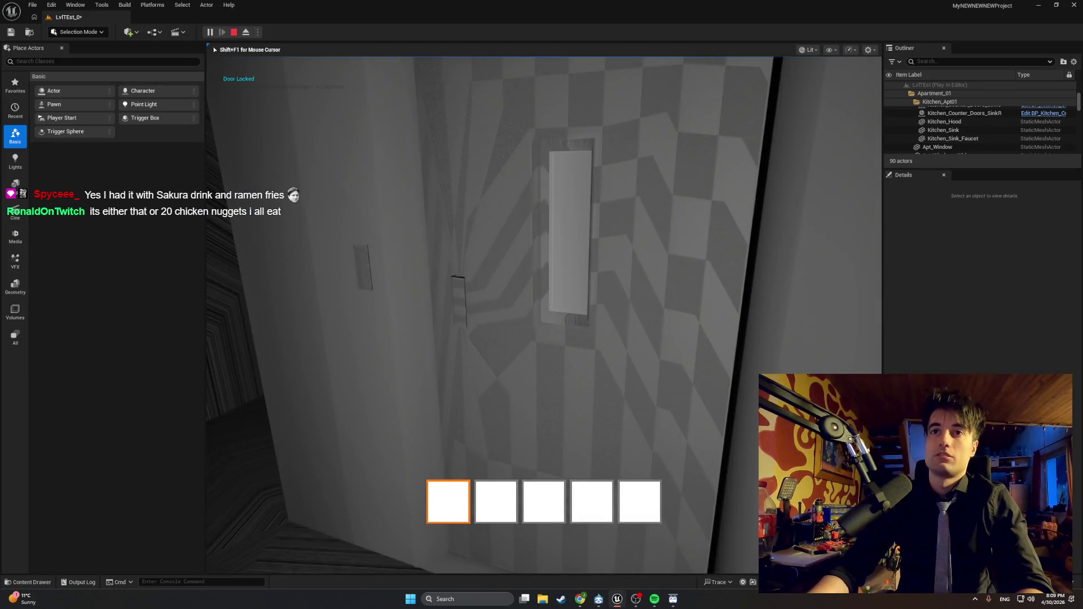
{"action": "key", "text": "w"}
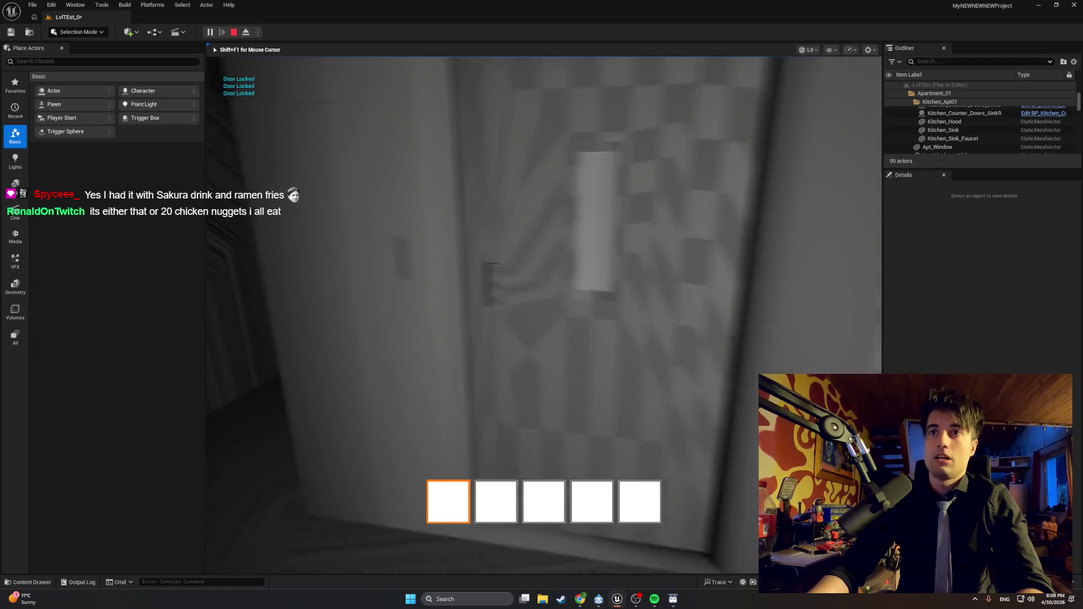
{"action": "key", "text": "Escape"}
Step: Orbit to the other elevator doors and select the floor 2 and floor 3 doors to compare Door Floor
{"action": "left_click_drag", "start_coordinate": [555, 348], "coordinate": [567, 300]}
{"action": "left_click_drag", "start_coordinate": [580, 242], "coordinate": [582, 209]}
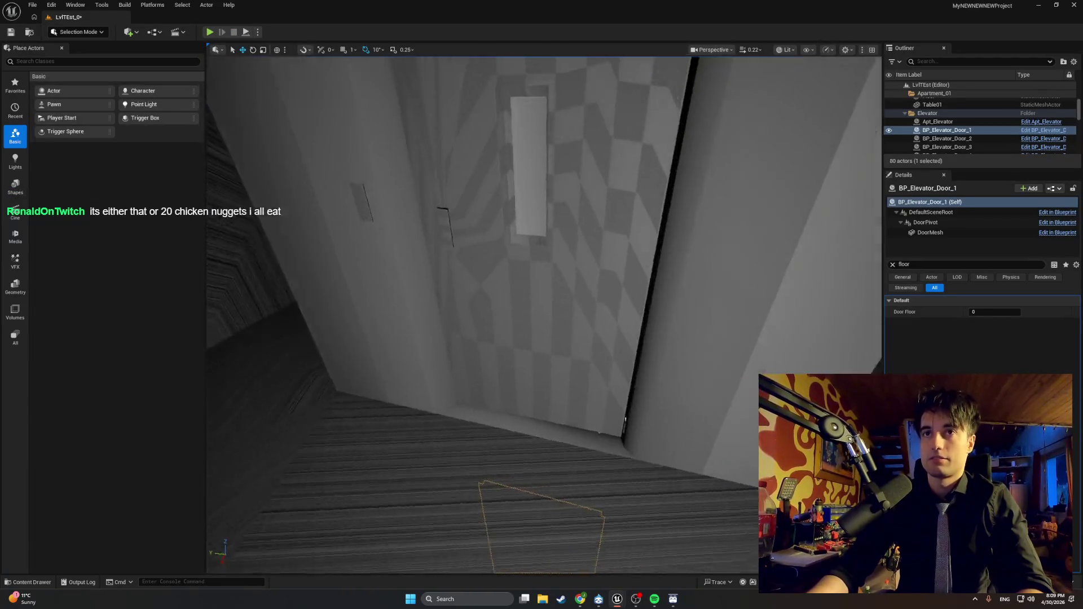
{"action": "mouse_move", "coordinate": [575, 258]}
{"action": "left_mouse_down"}
{"action": "mouse_move", "coordinate": [561, 339]}
{"action": "mouse_move", "coordinate": [567, 375]}
{"action": "left_mouse_up"}
{"action": "left_click", "coordinate": [561, 338]}
{"action": "left_click", "coordinate": [567, 375]}
{"action": "scroll", "coordinate": [567, 375], "scroll_direction": "down", "scroll_amount": 5}
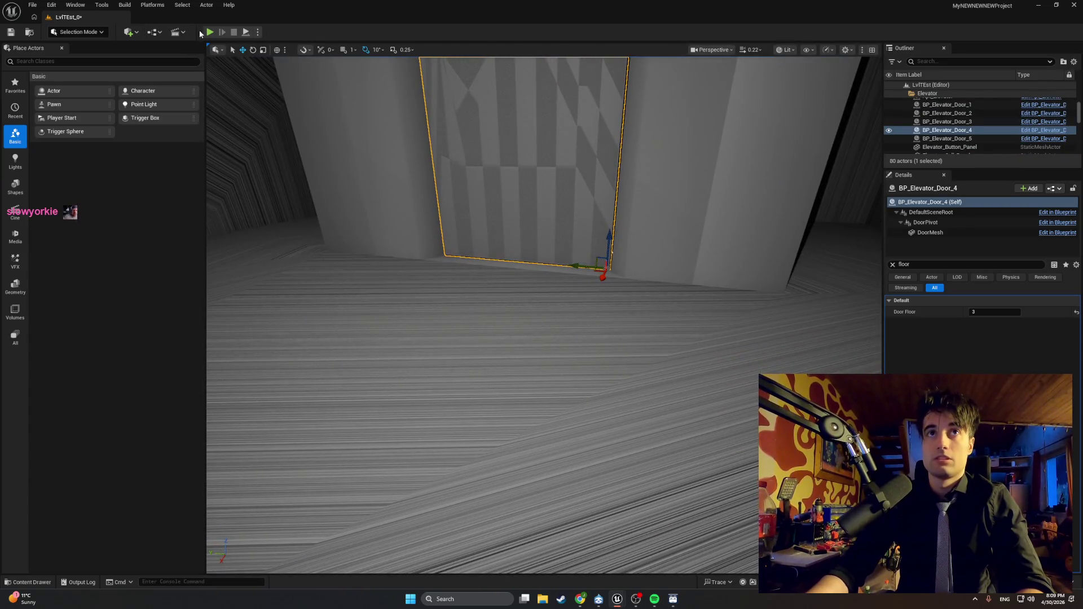
Step: Start a play test and walk through the checkered apartment door
{"action": "left_click", "coordinate": [209, 33]}
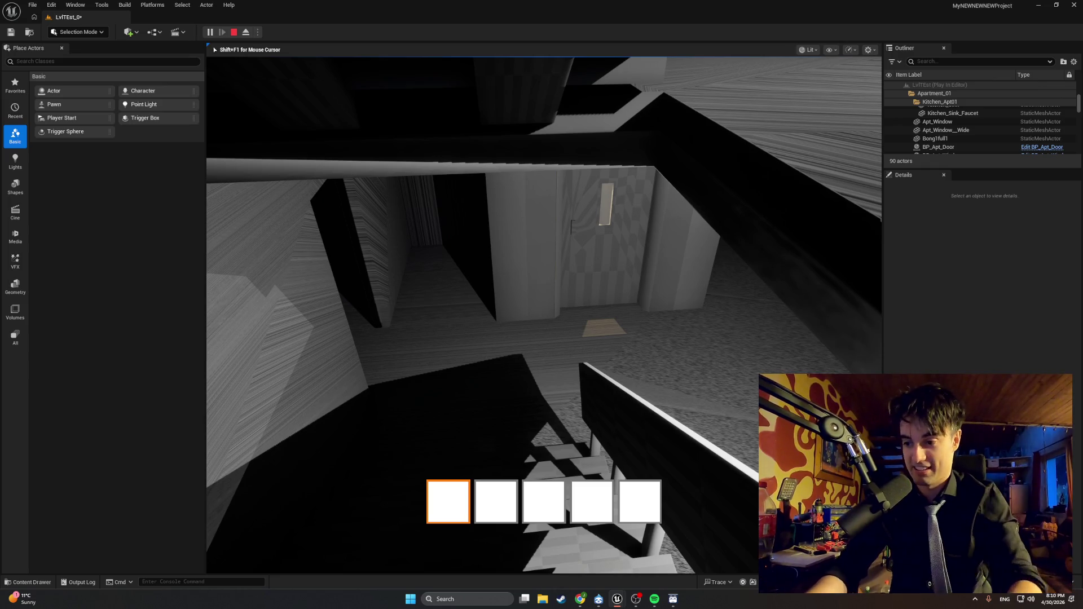
{"action": "key", "text": "w"}
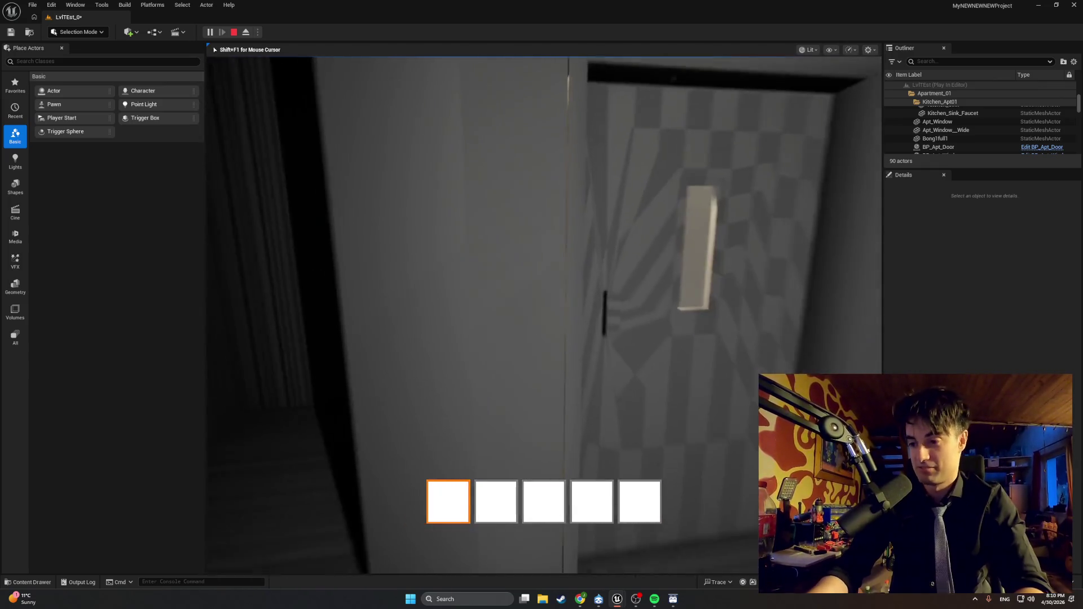
{"action": "key", "text": "w"}
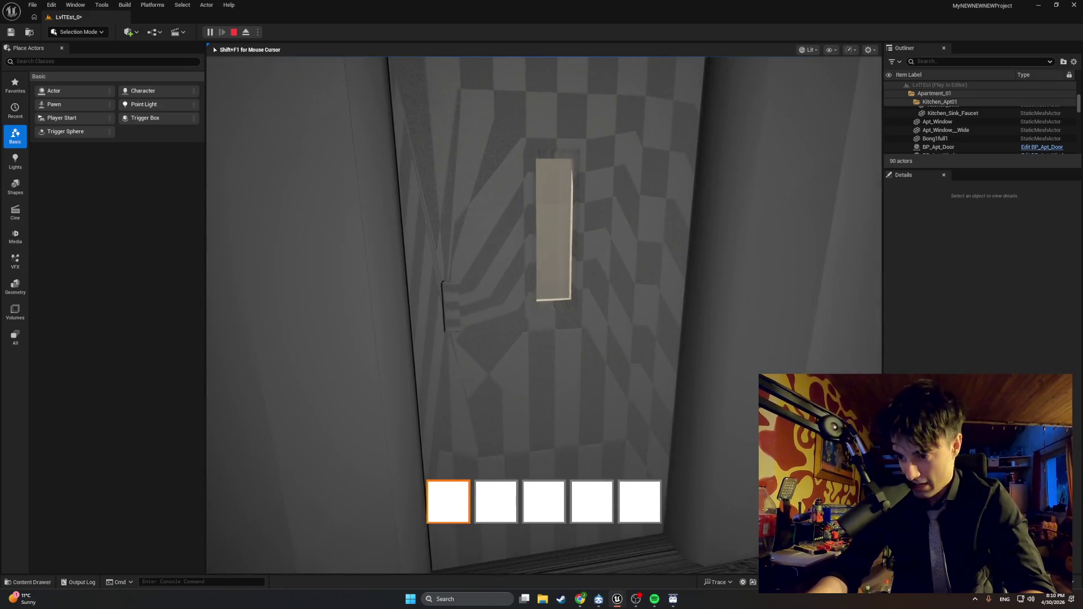
{"action": "key", "text": "e"}
{"action": "key", "text": "w"}
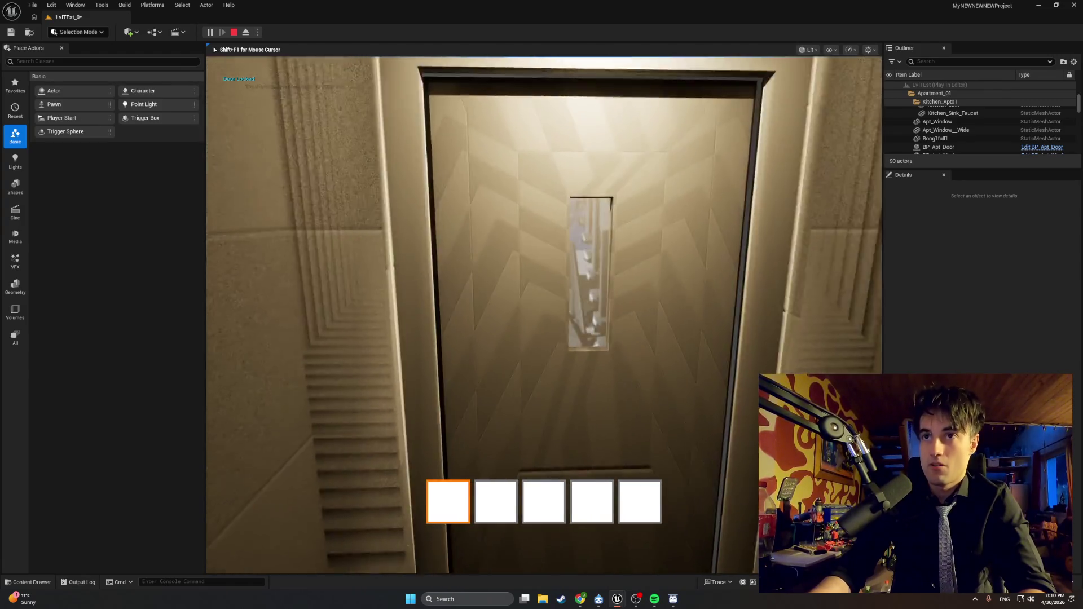
Step: Try the elevator door repeatedly, getting Door Locked, then stop the test
{"action": "key", "text": "e"}
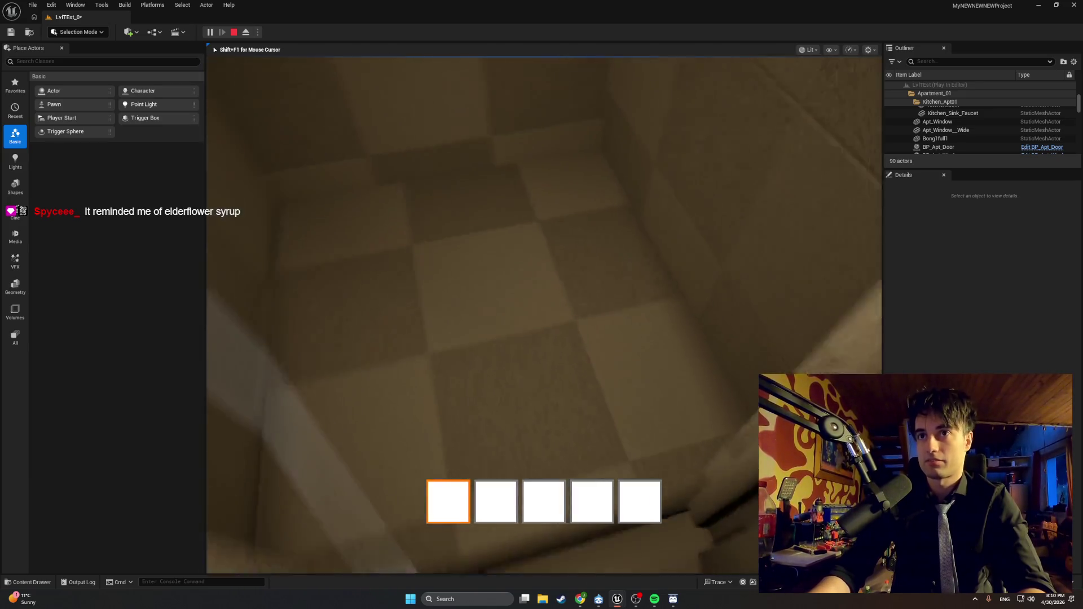
{"action": "key", "text": "e"}
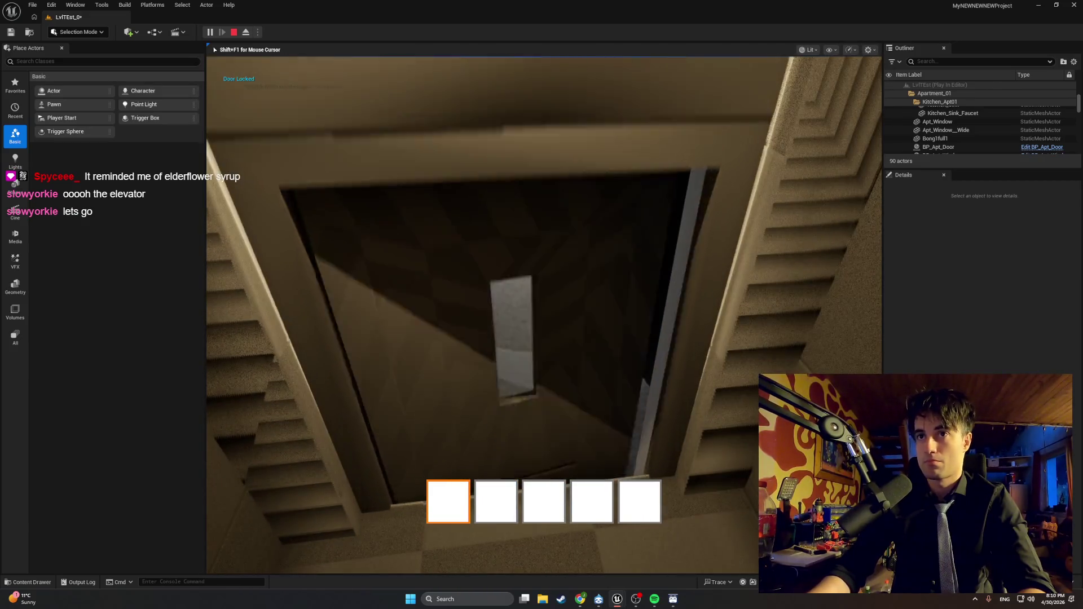
{"action": "key", "text": "e"}
{"action": "key", "text": "w"}
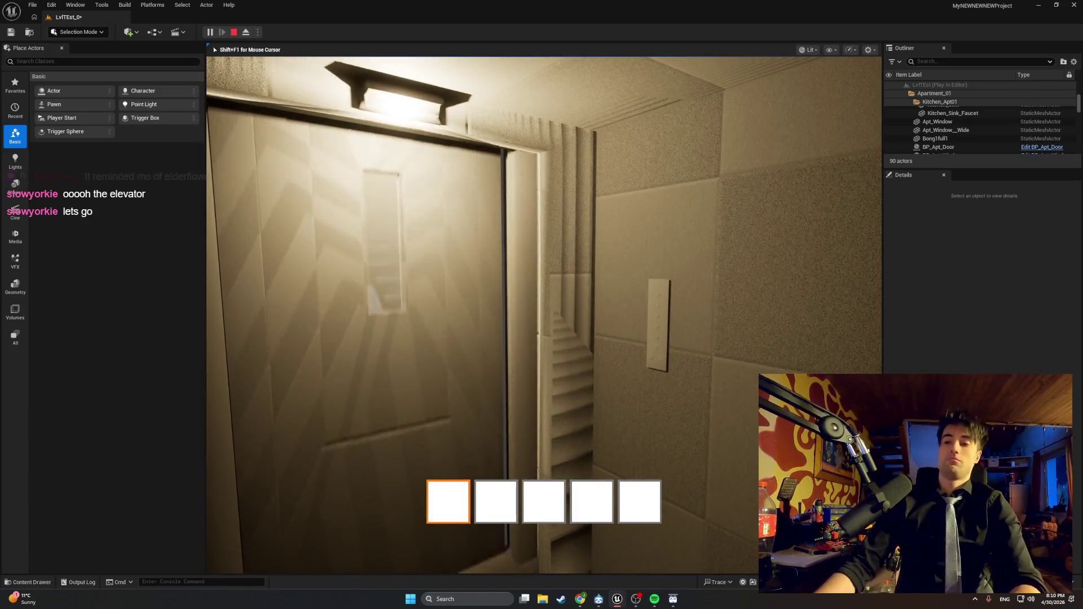
{"action": "key", "text": "e"}
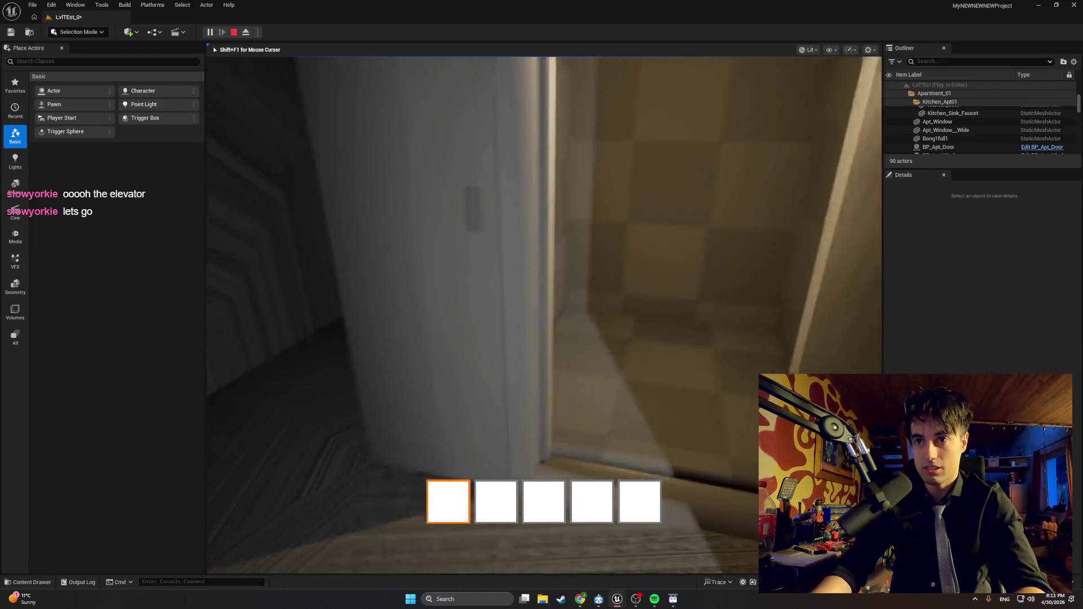
{"action": "key", "text": "Escape"}
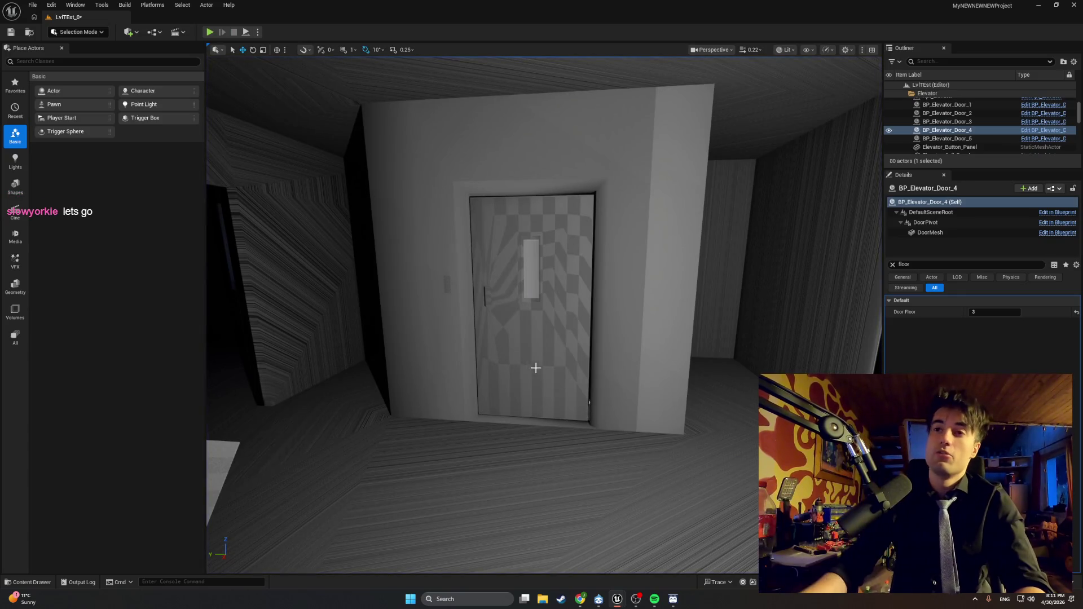
Step: Select Apt_Elevator inside the cabin to view its five Floor Doors, then start a play test
{"action": "left_click_drag", "start_coordinate": [532, 368], "coordinate": [531, 428]}
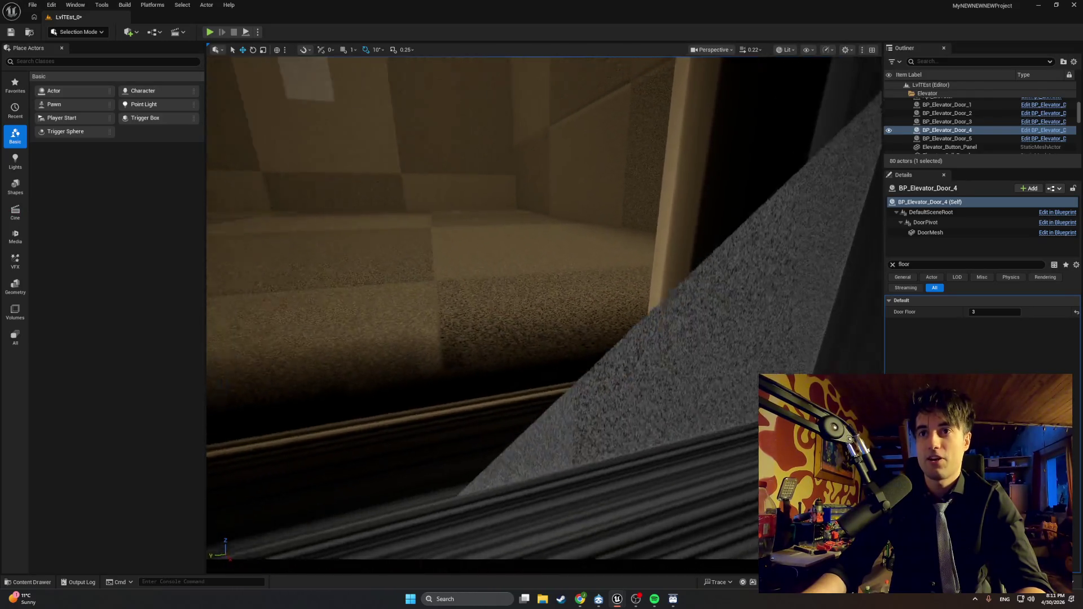
{"action": "mouse_move", "coordinate": [532, 428]}
{"action": "left_mouse_down"}
{"action": "mouse_move", "coordinate": [599, 429]}
{"action": "mouse_move", "coordinate": [537, 373]}
{"action": "mouse_move", "coordinate": [537, 315]}
{"action": "mouse_move", "coordinate": [564, 316]}
{"action": "mouse_move", "coordinate": [564, 373]}
{"action": "mouse_move", "coordinate": [530, 328]}
{"action": "mouse_move", "coordinate": [637, 365]}
{"action": "left_mouse_up"}
{"action": "left_click", "coordinate": [537, 373]}
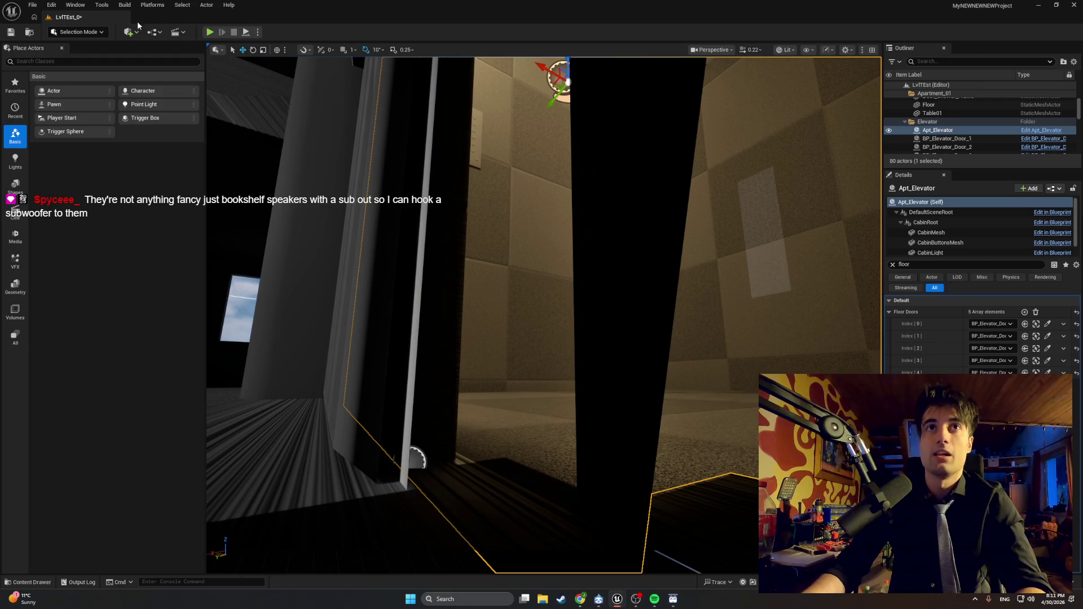
{"action": "left_click", "coordinate": [208, 32]}
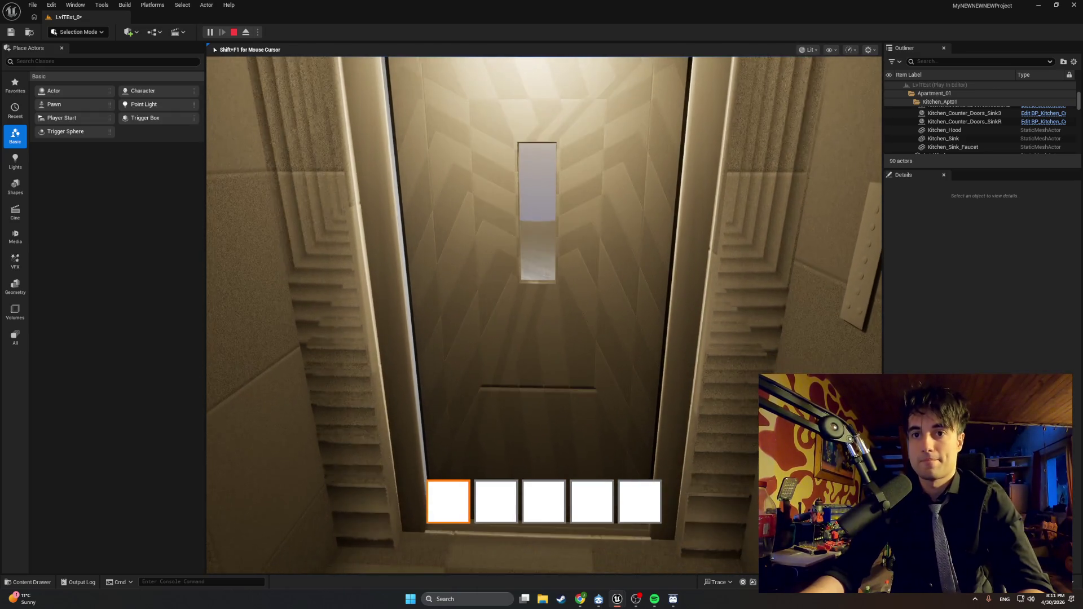
Step: Try the elevator door from inside, then walk the corridor into the checkered room
{"action": "key", "text": "e"}
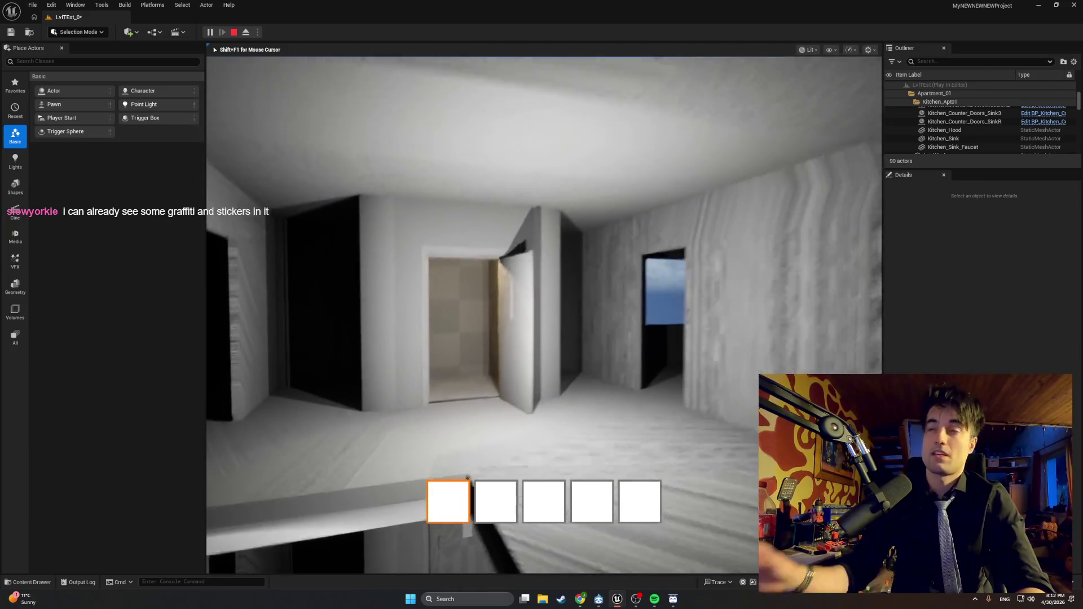
{"action": "key", "text": "w"}
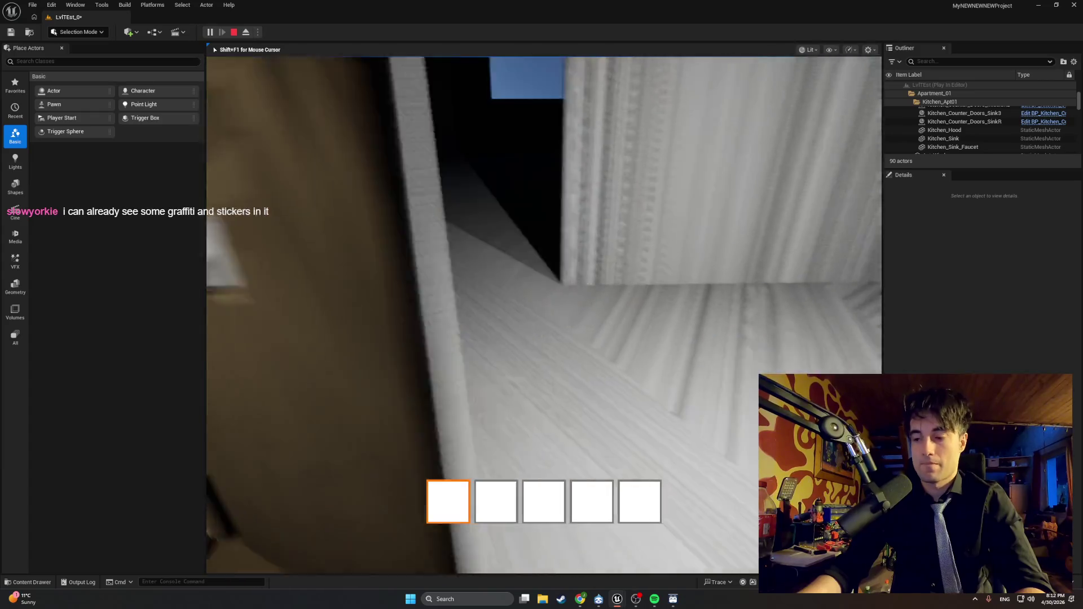
{"action": "key", "text": "w"}
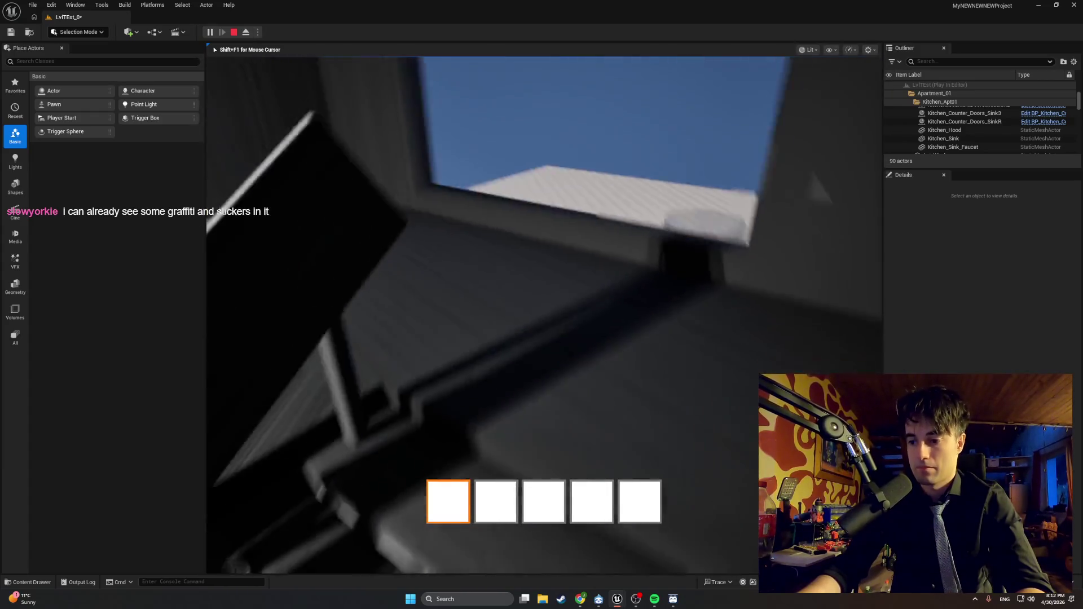
{"action": "key", "text": "w"}
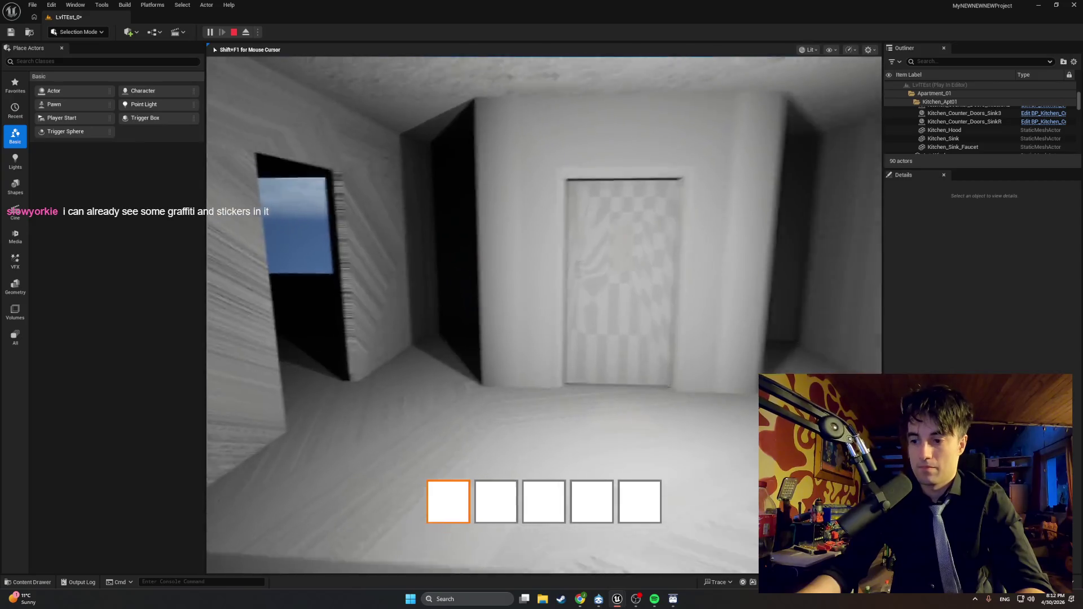
{"action": "key", "text": "w"}
{"action": "key", "text": "e"}
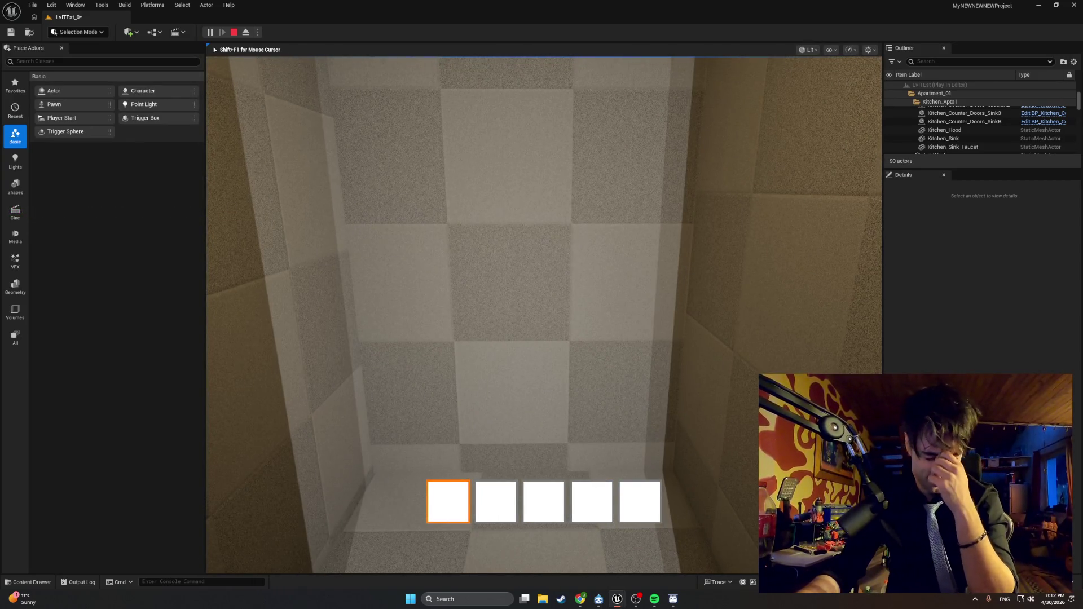
Step: Walk down the hallway to the checkered elevator door and try it, which reports Door Locked
{"action": "mouse_move", "coordinate": [544, 315]}
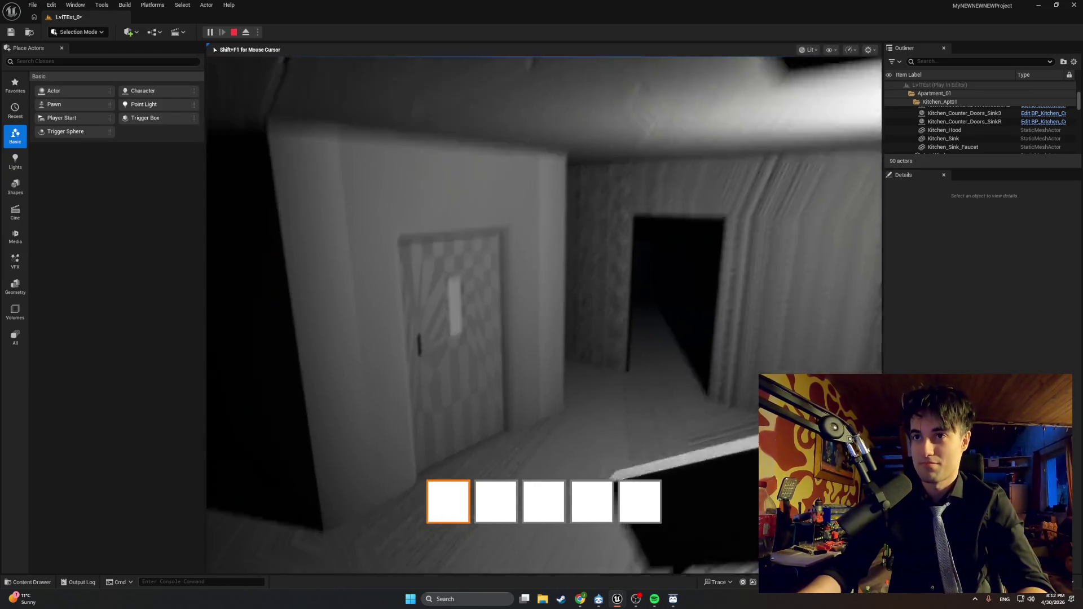
{"action": "key", "text": "w"}
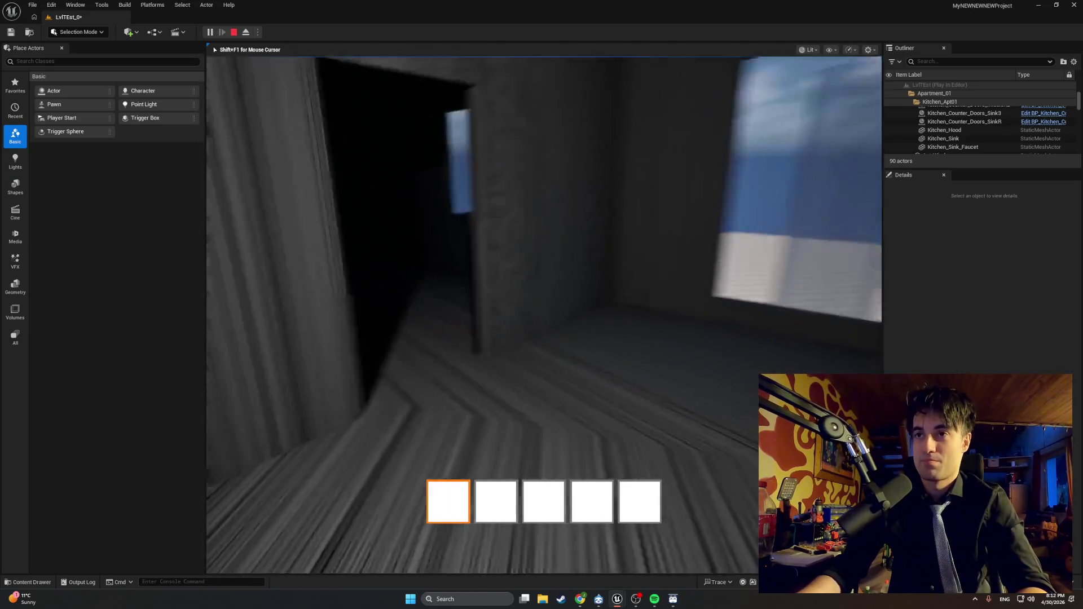
{"action": "key", "text": "w"}
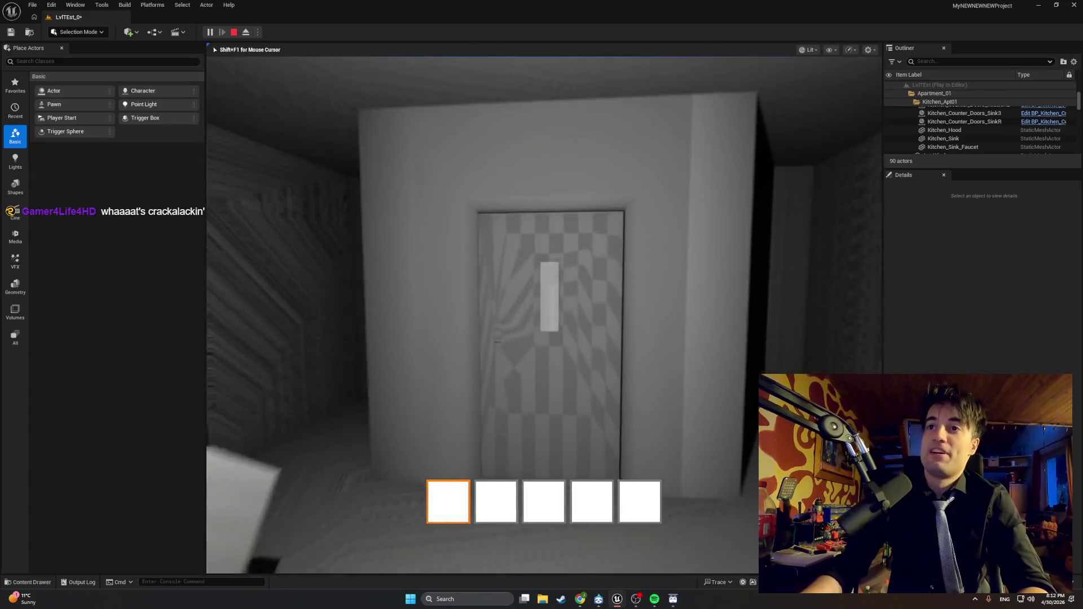
{"action": "key", "text": "w"}
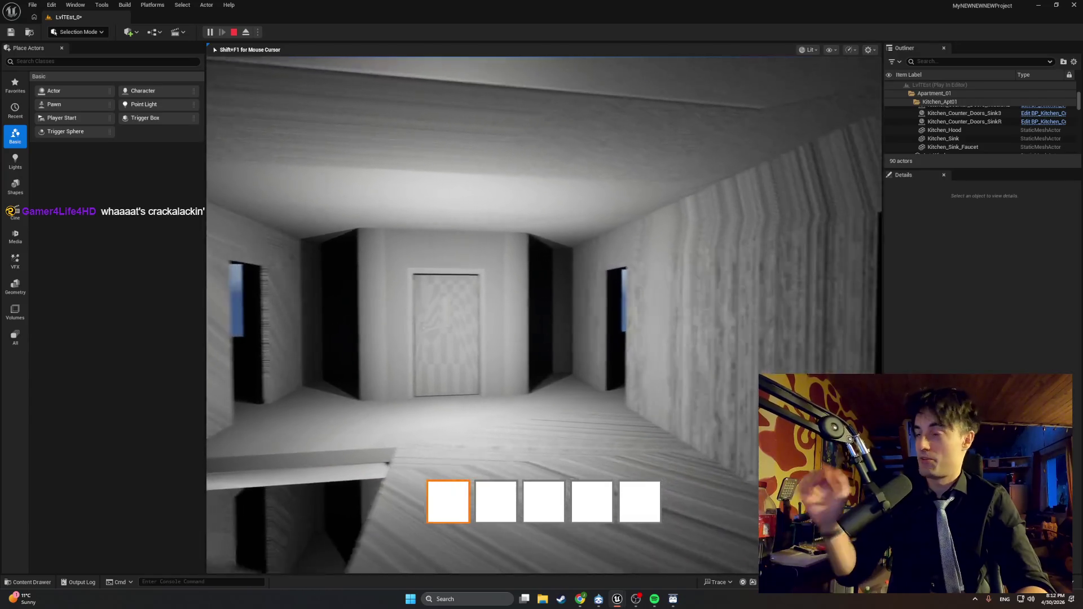
{"action": "key", "text": "w"}
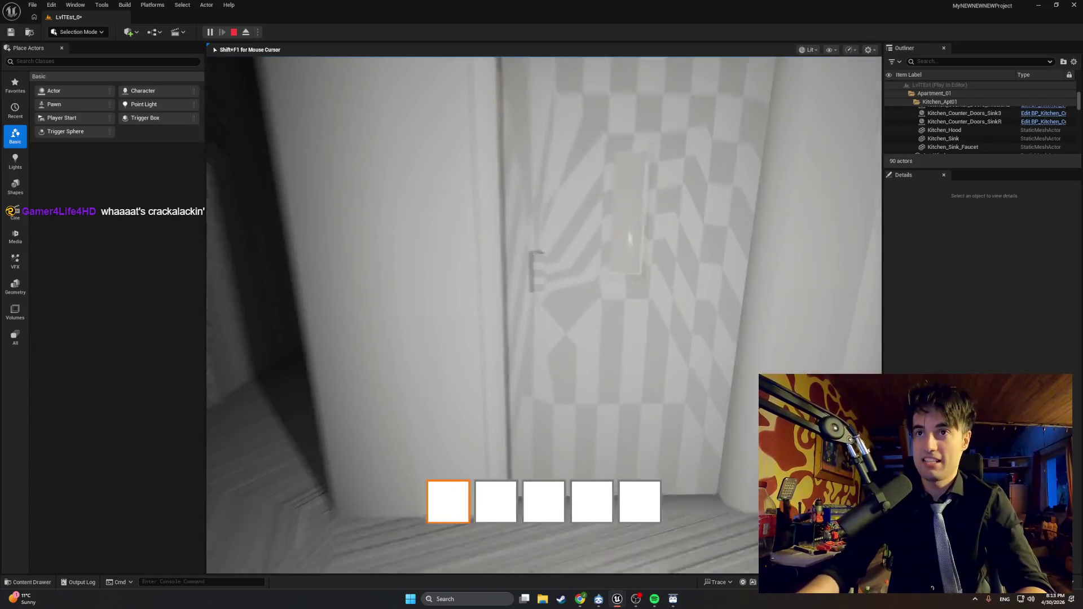
{"action": "key", "text": "e"}
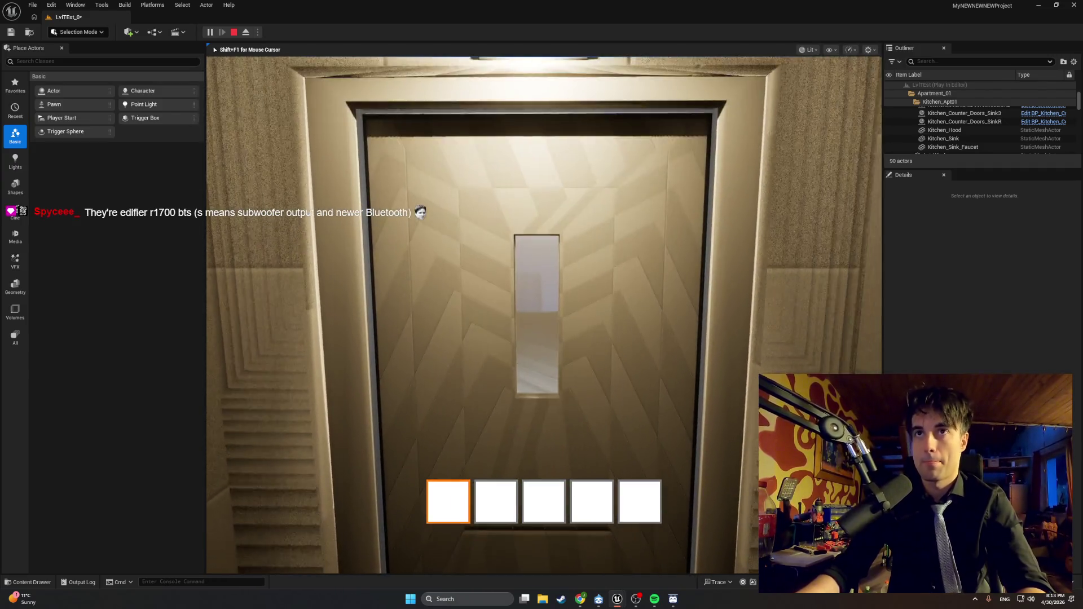
{"action": "left_click", "coordinate": [541, 305]}
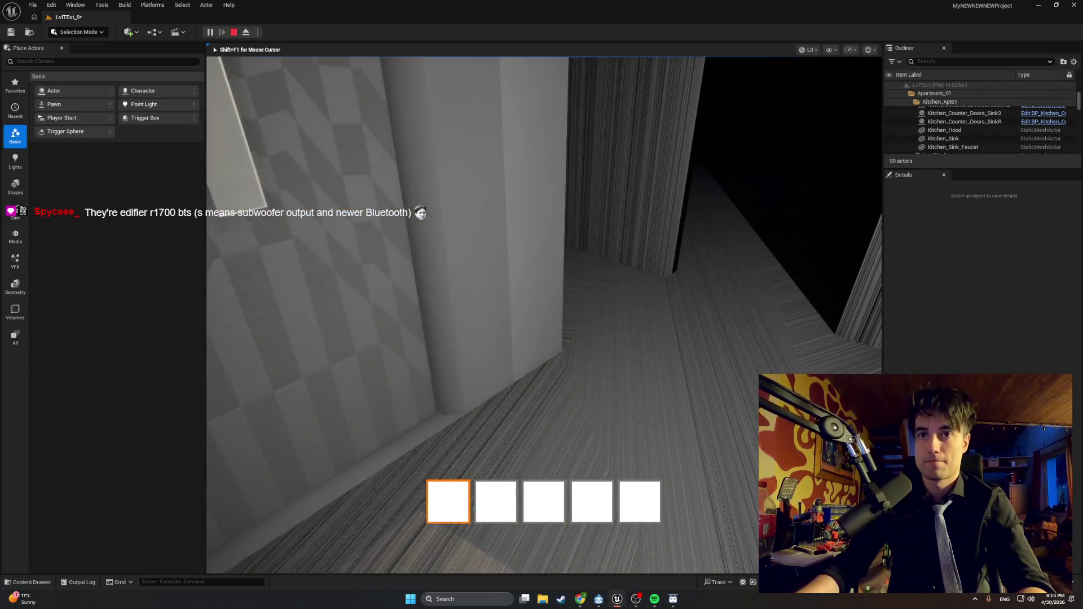
Step: Walk down the grey hallway right up to the checkered elevator door
{"action": "key", "text": "w"}
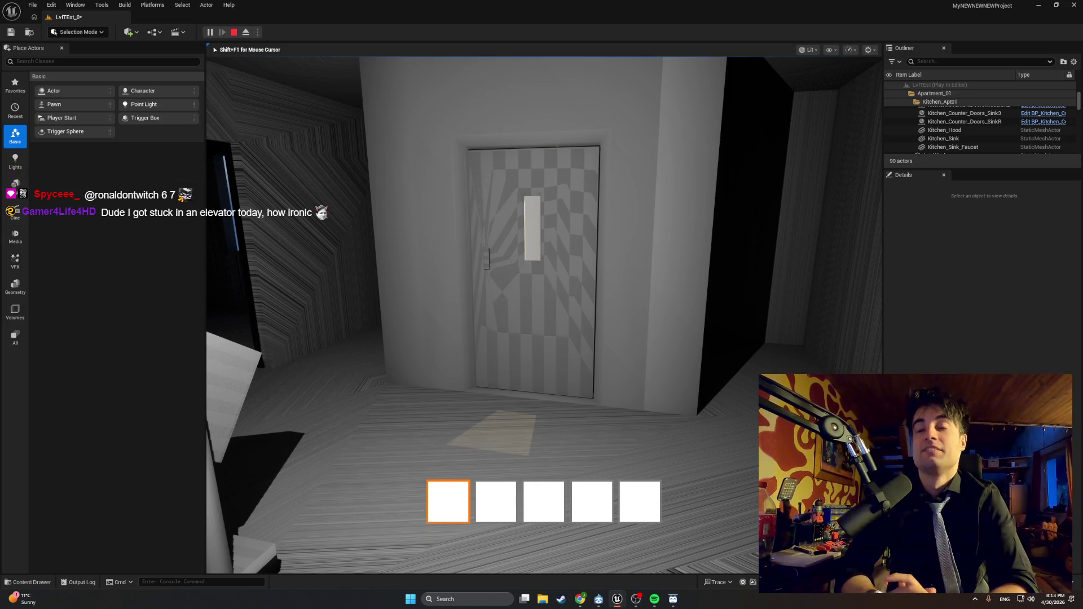
{"action": "key", "text": "w"}
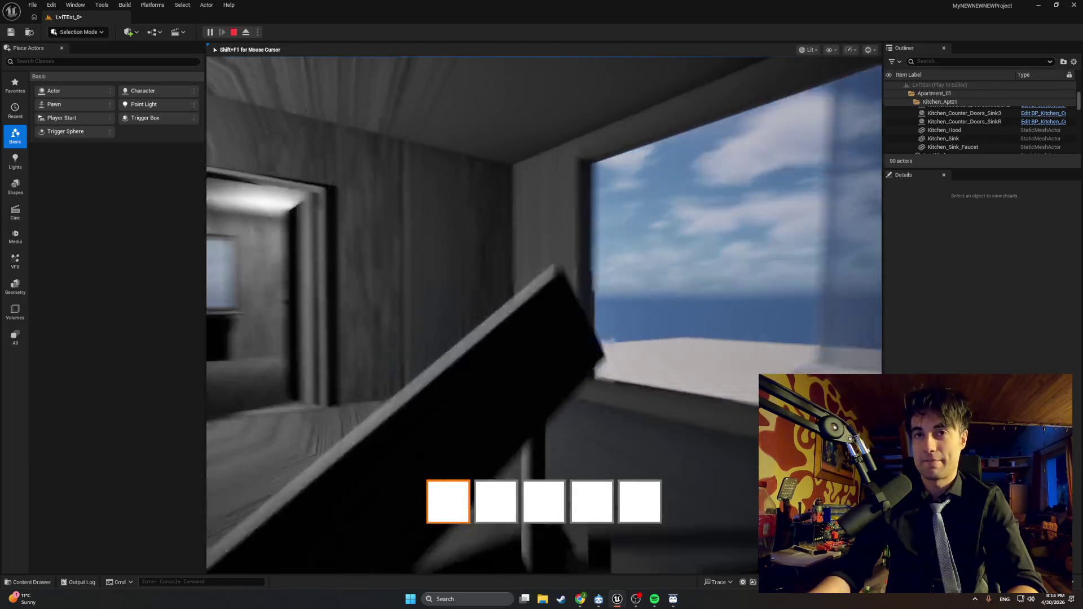
Step: Walk into the hallway, then set the beaker on the counter and pick it up twice
{"action": "key", "text": "w"}
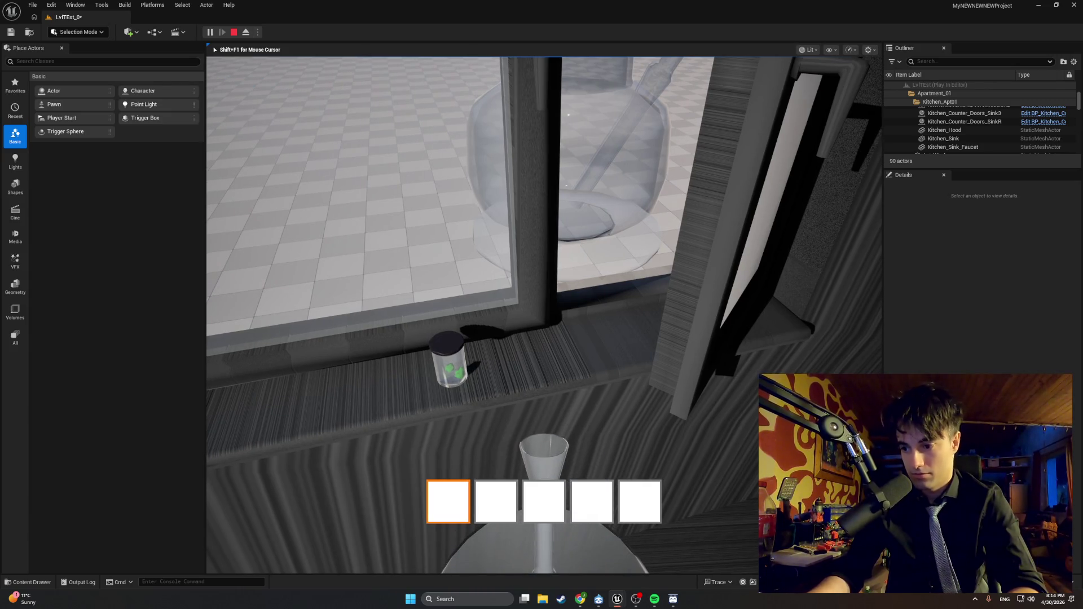
{"action": "key", "text": "e"}
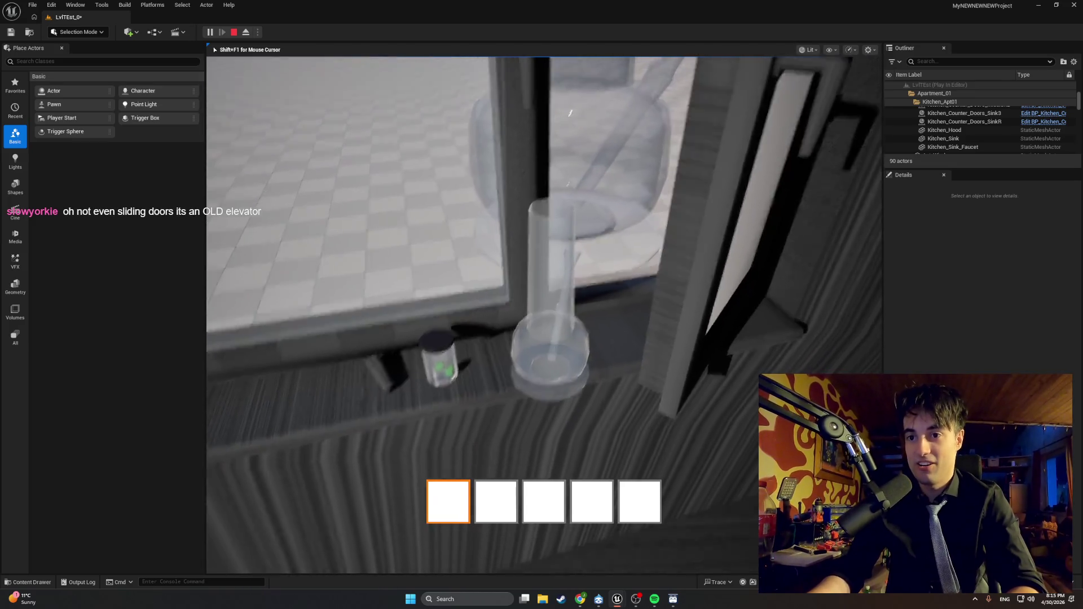
{"action": "key", "text": "e"}
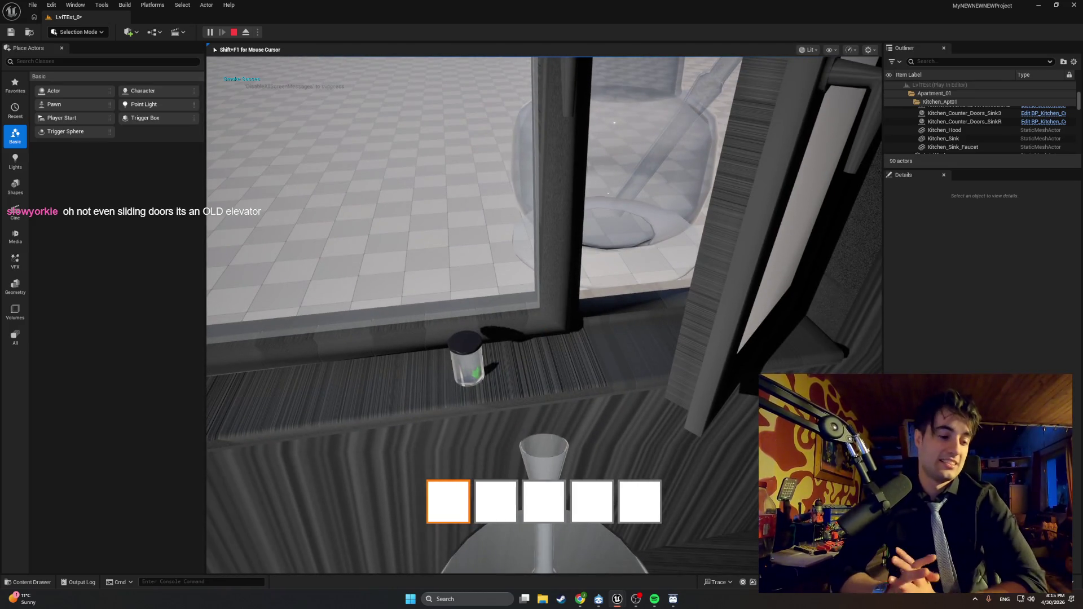
{"action": "key", "text": "e"}
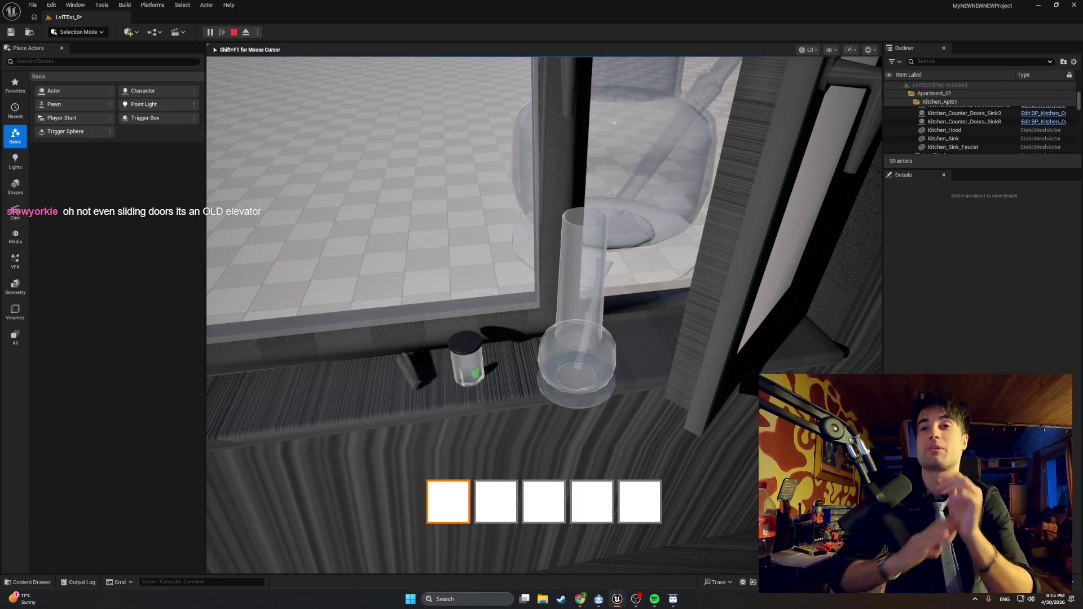
{"action": "key", "text": "e"}
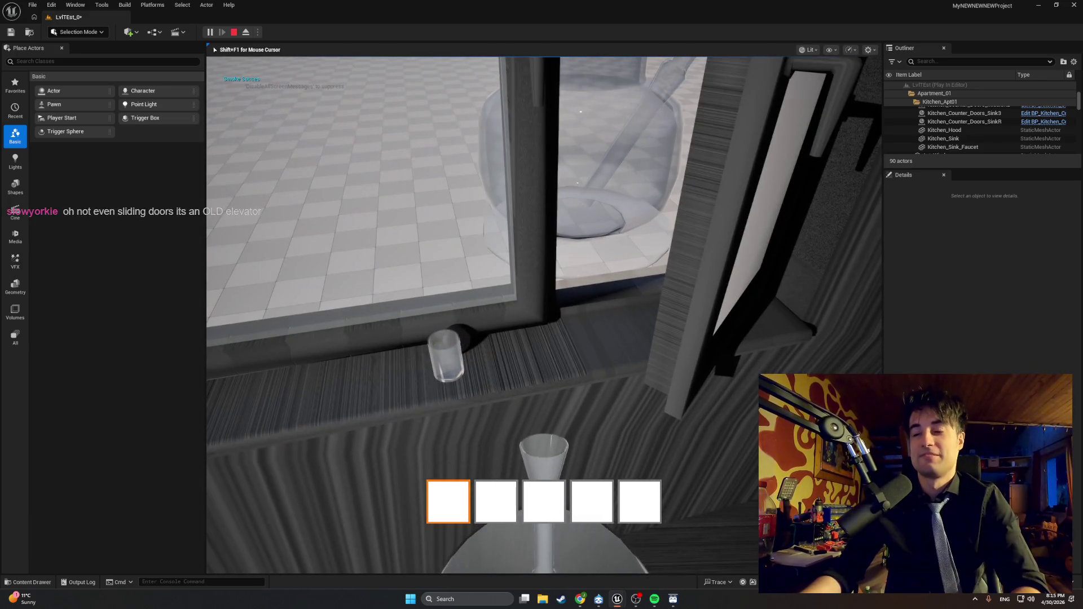
Step: Put the beaker back on the counter and walk past the stairs to the elevator door
{"action": "key", "text": "e"}
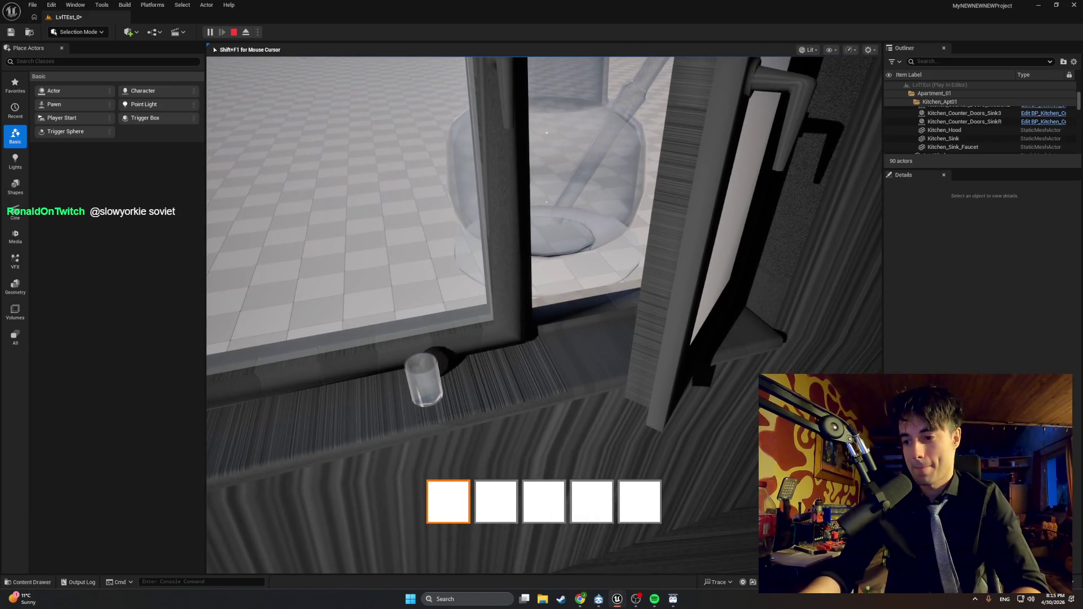
{"action": "key", "text": "w"}
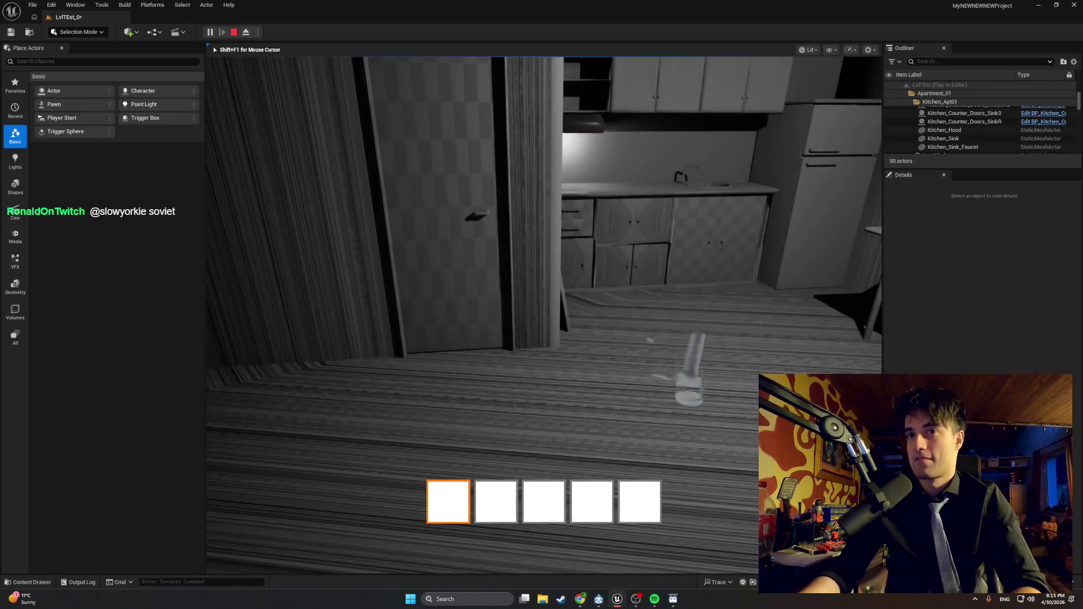
{"action": "key", "text": "w"}
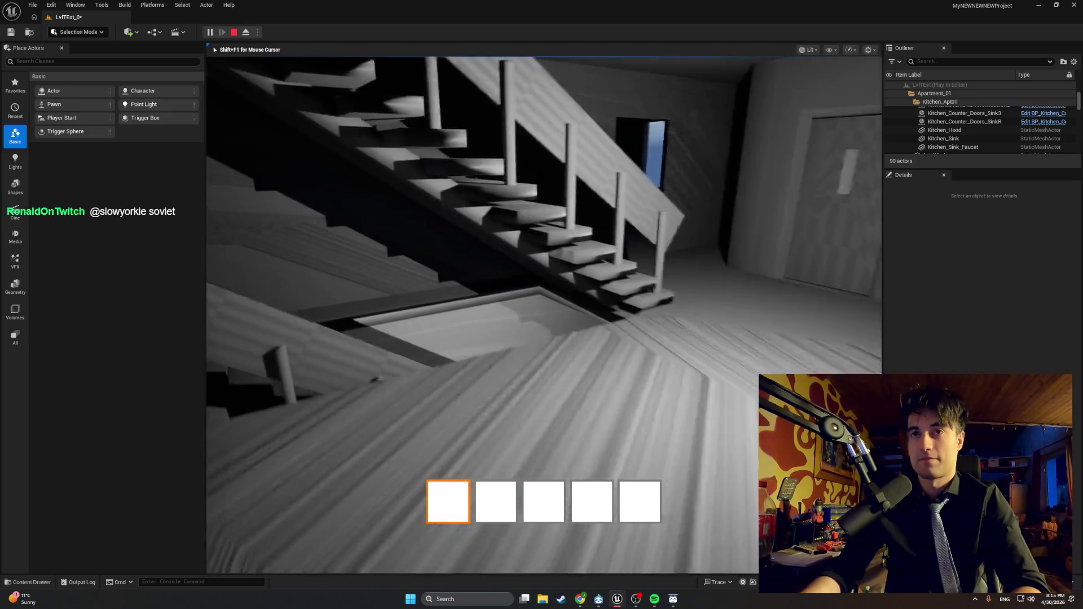
{"action": "key", "text": "w"}
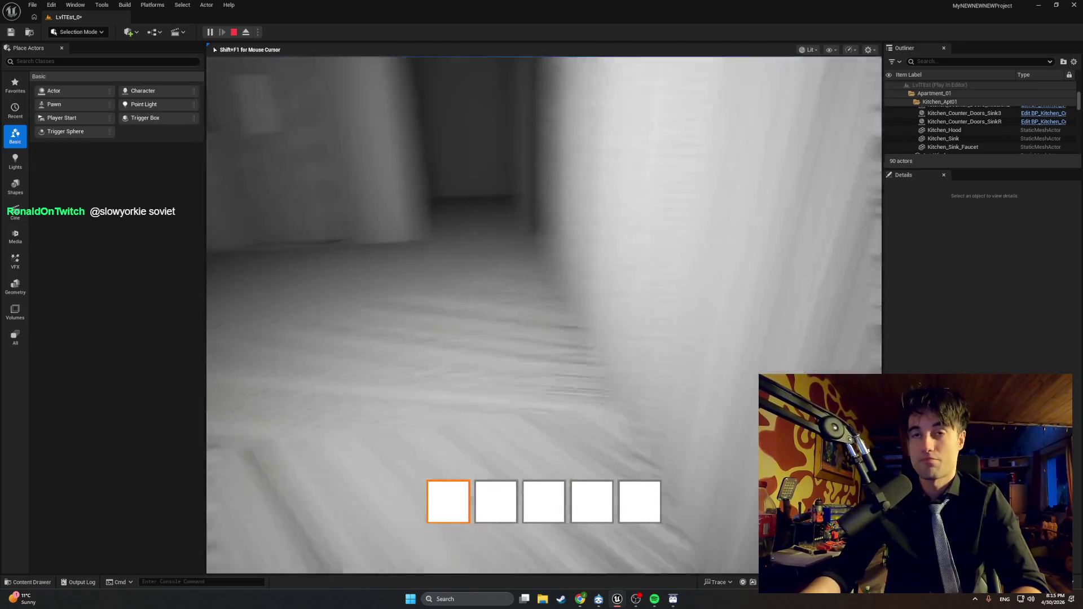
{"action": "key", "text": "w"}
Step: Try the elevator door several times from different angles, each time getting Door Locked
{"action": "key", "text": "e"}
{"action": "key", "text": "e"}
{"action": "key", "text": "e"}
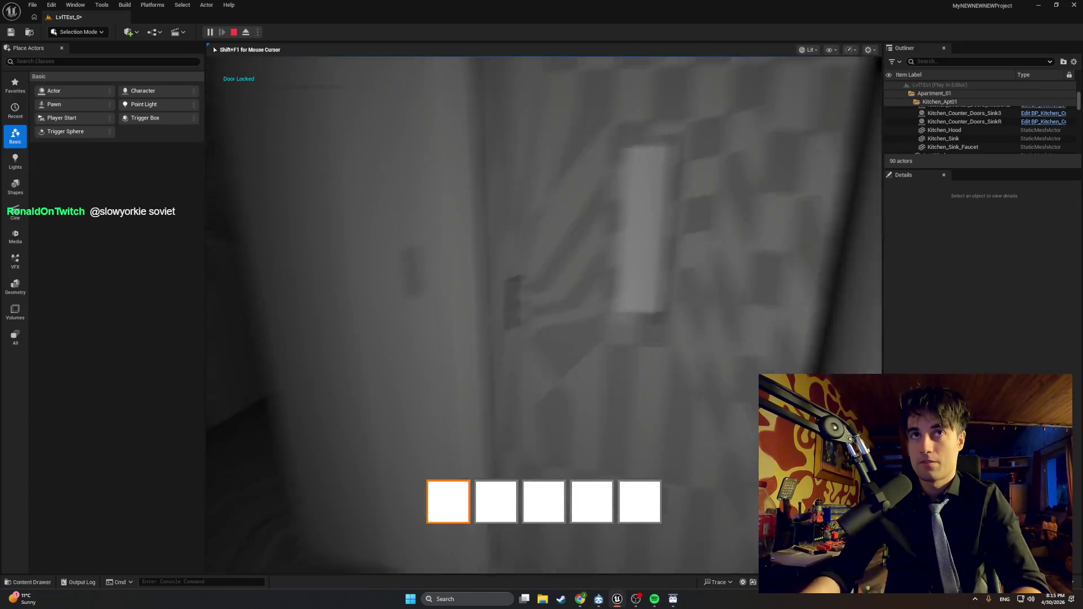
{"action": "key", "text": "e"}
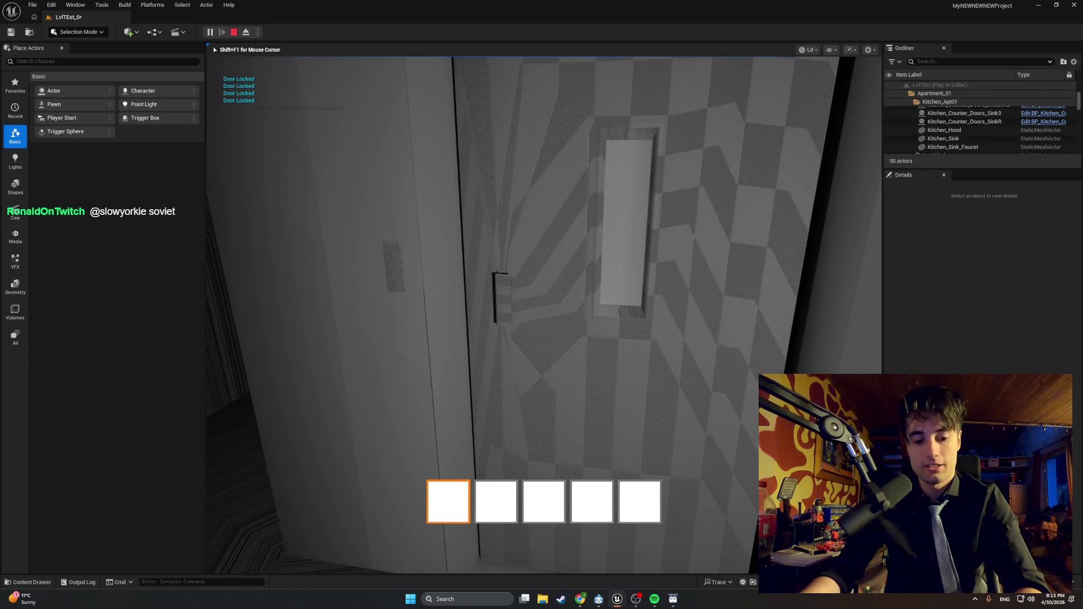
{"action": "key", "text": "s"}
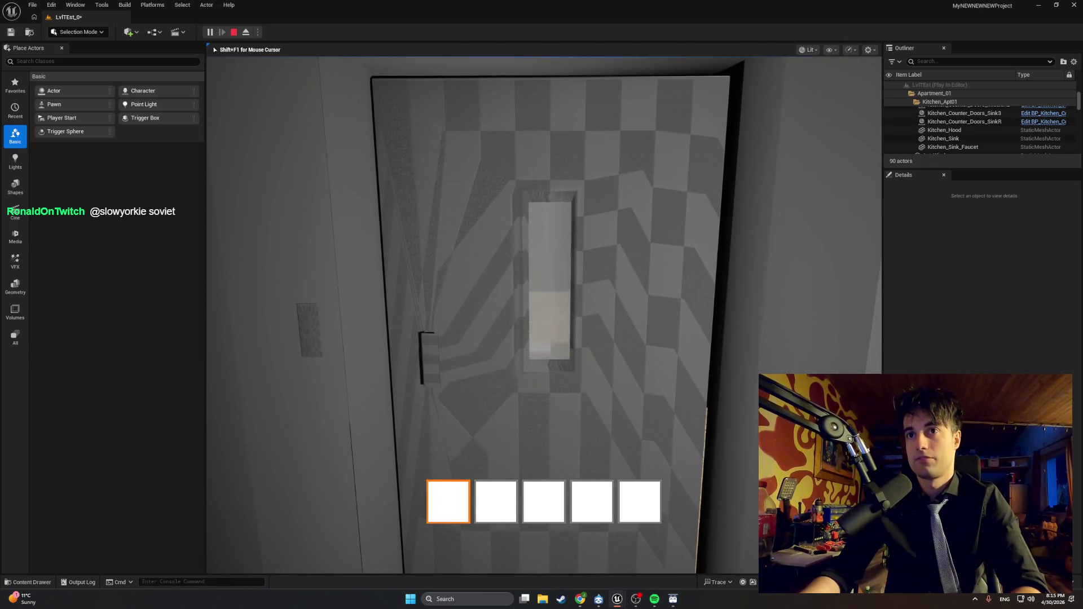
{"action": "key", "text": "w"}
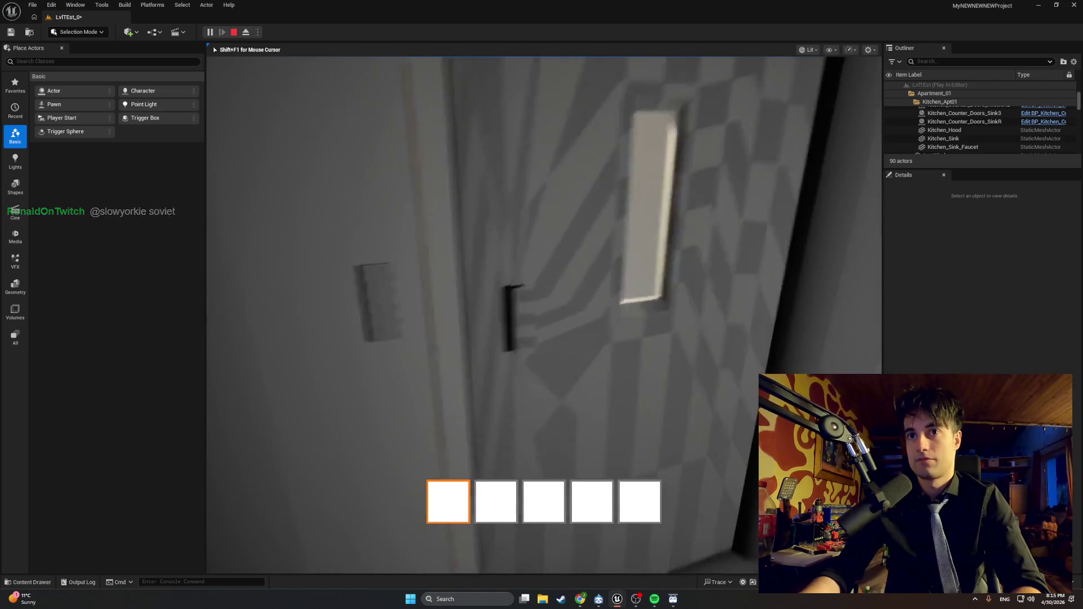
{"action": "key", "text": "e"}
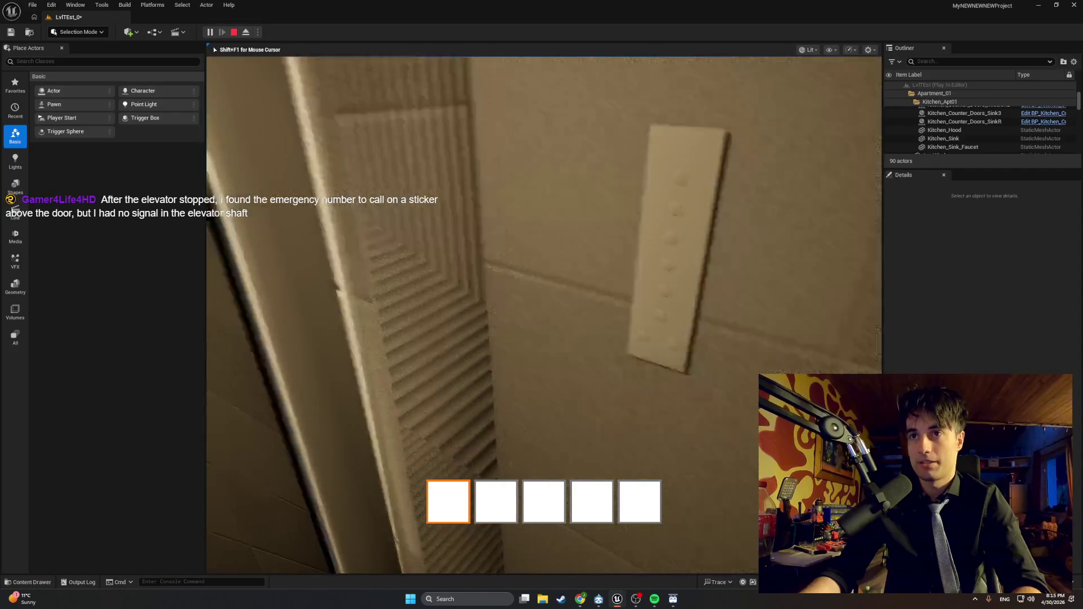
Step: Open the elevator door and walk through the stairwell corridor to the closed door
{"action": "key", "text": "e"}
{"action": "key", "text": "w"}
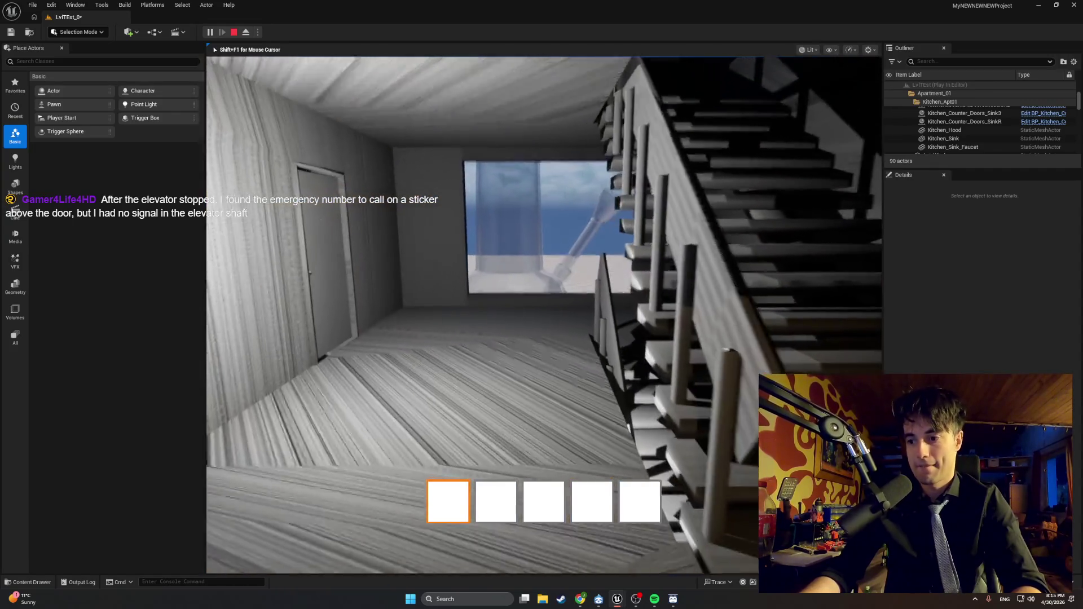
{"action": "key", "text": "w"}
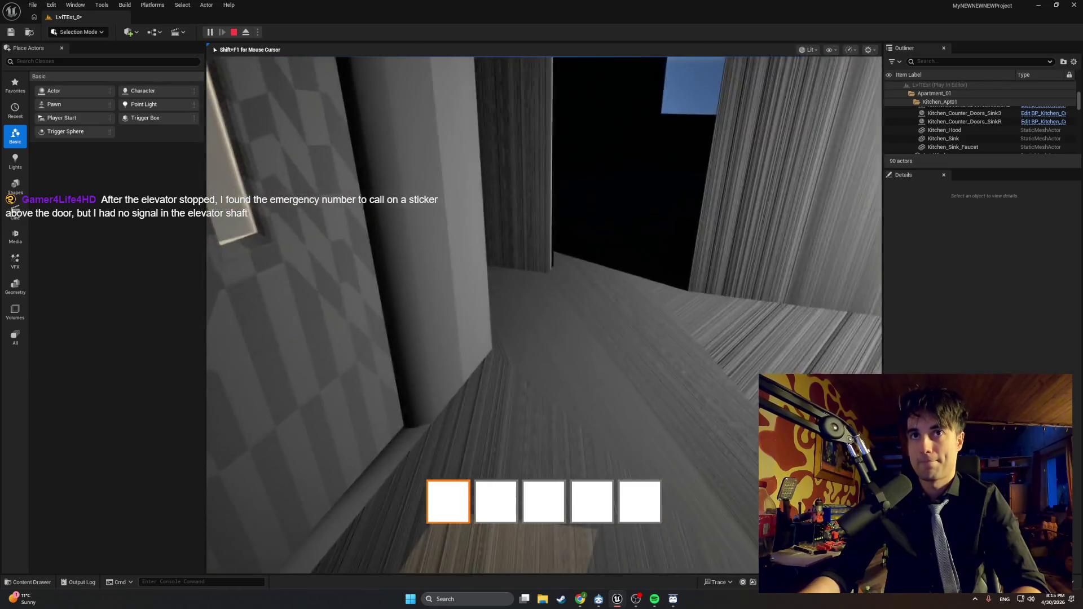
{"action": "key", "text": "s"}
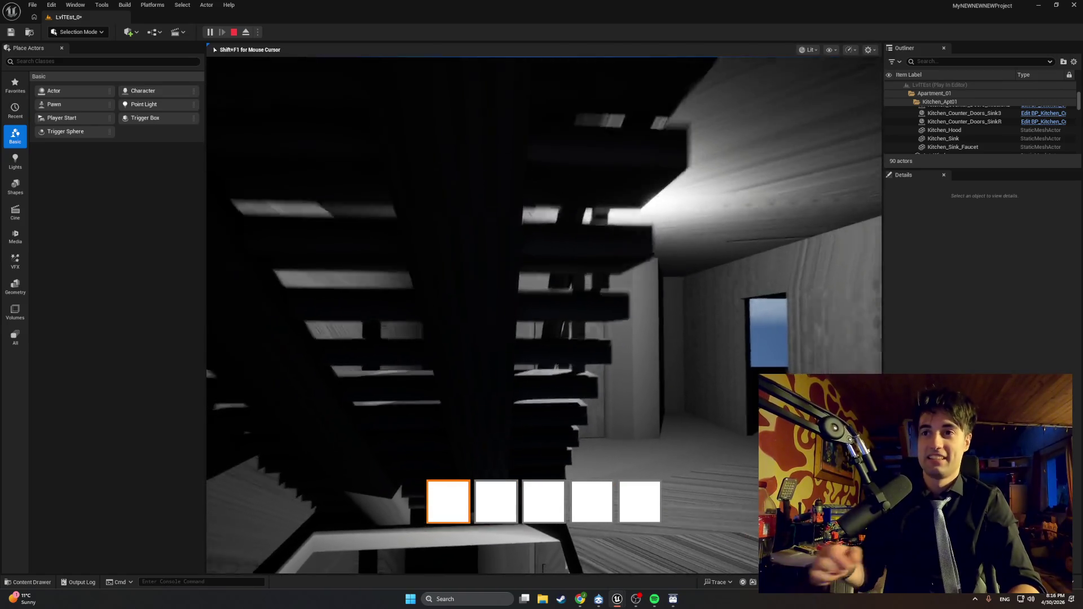
Step: Try the door down the hallway (Door Locked), then approach the window overlooking the stairwell
{"action": "key", "text": "w"}
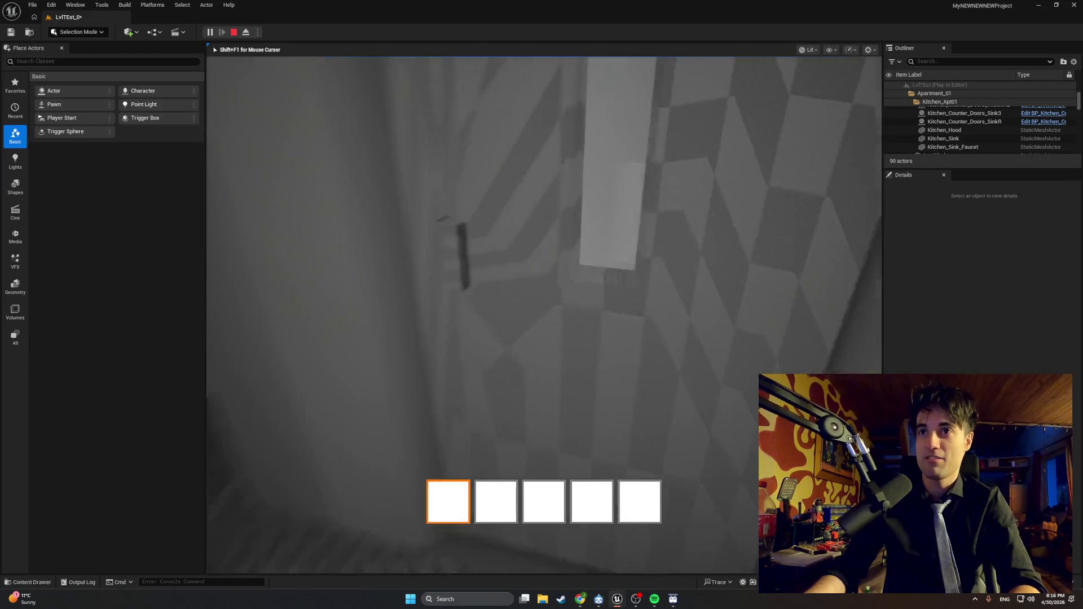
{"action": "key", "text": "e"}
{"action": "key", "text": "w"}
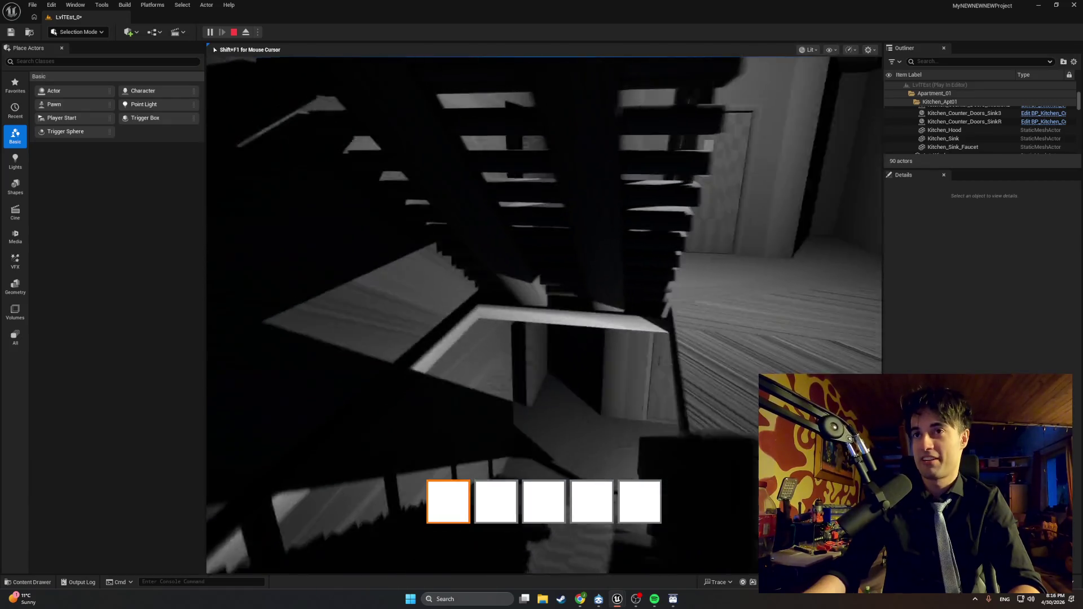
{"action": "key", "text": "w"}
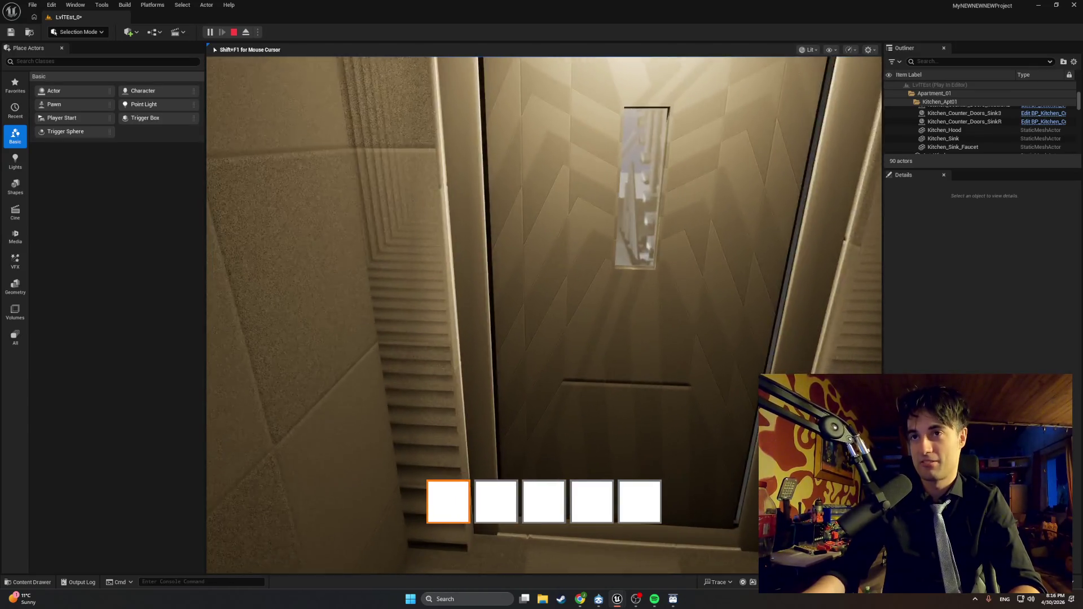
{"action": "key", "text": "w"}
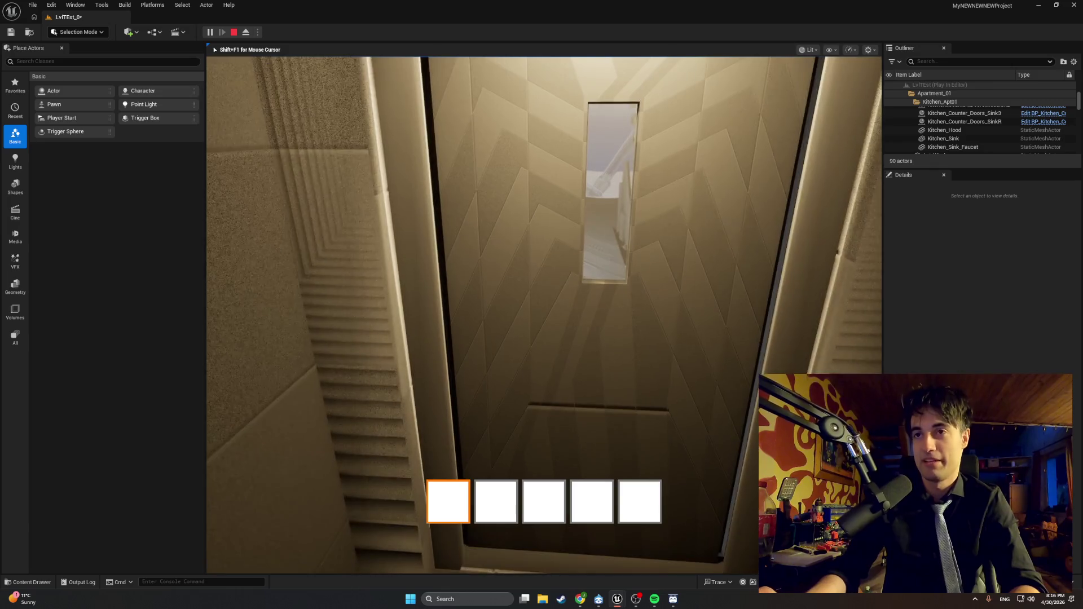
{"action": "key", "text": "w"}
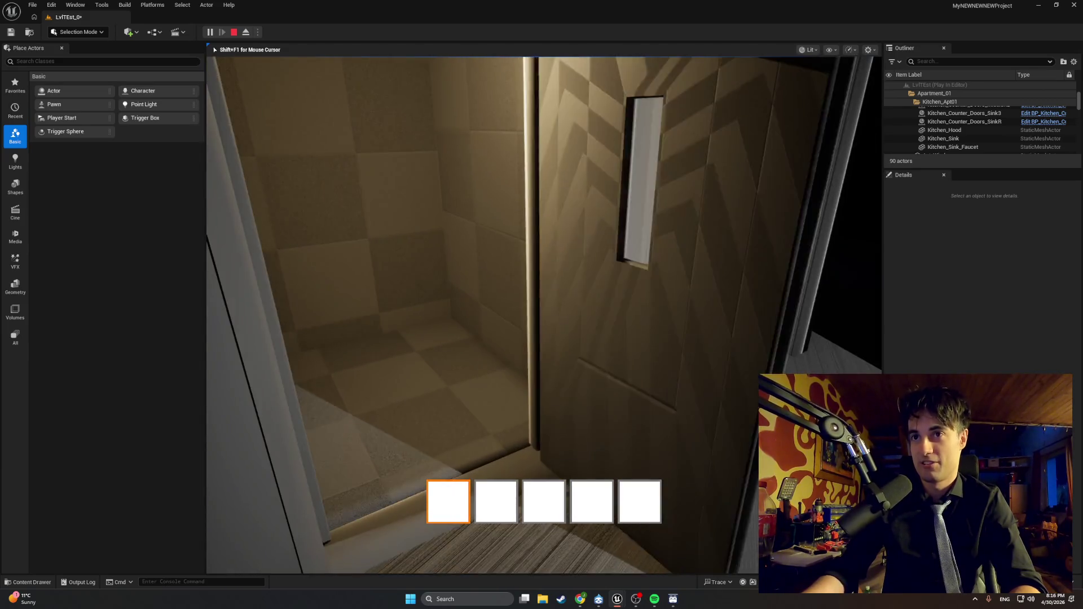
{"action": "key", "text": "w"}
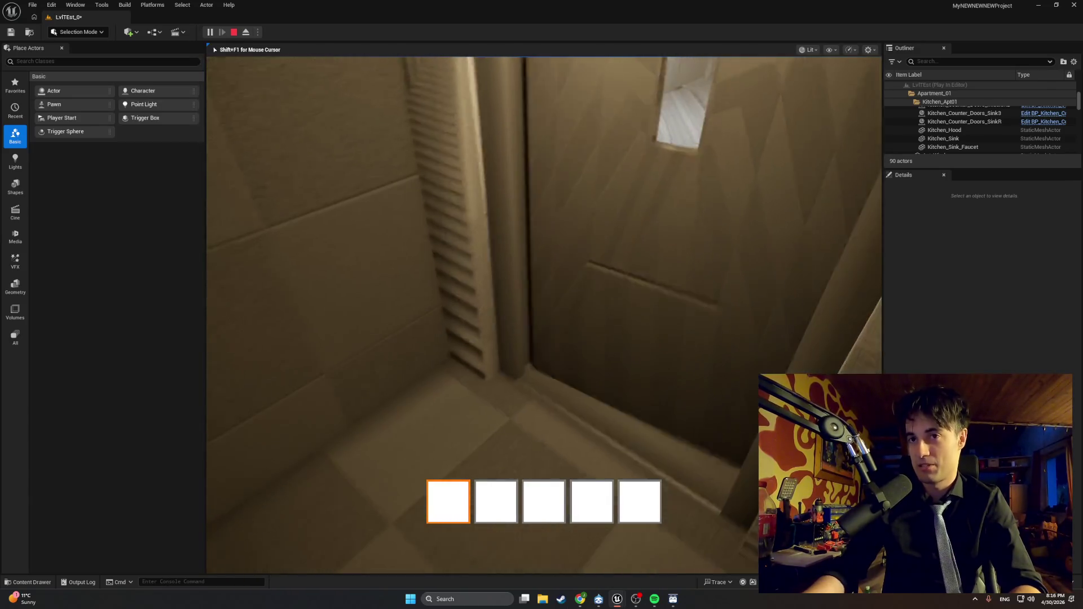
{"action": "key", "text": "w"}
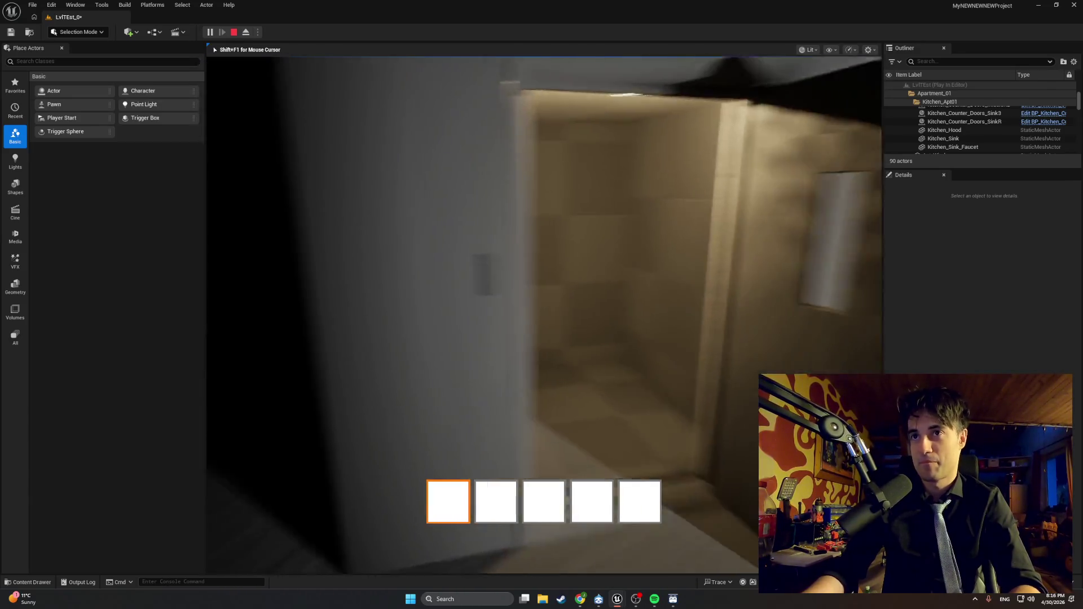
{"action": "key", "text": "w"}
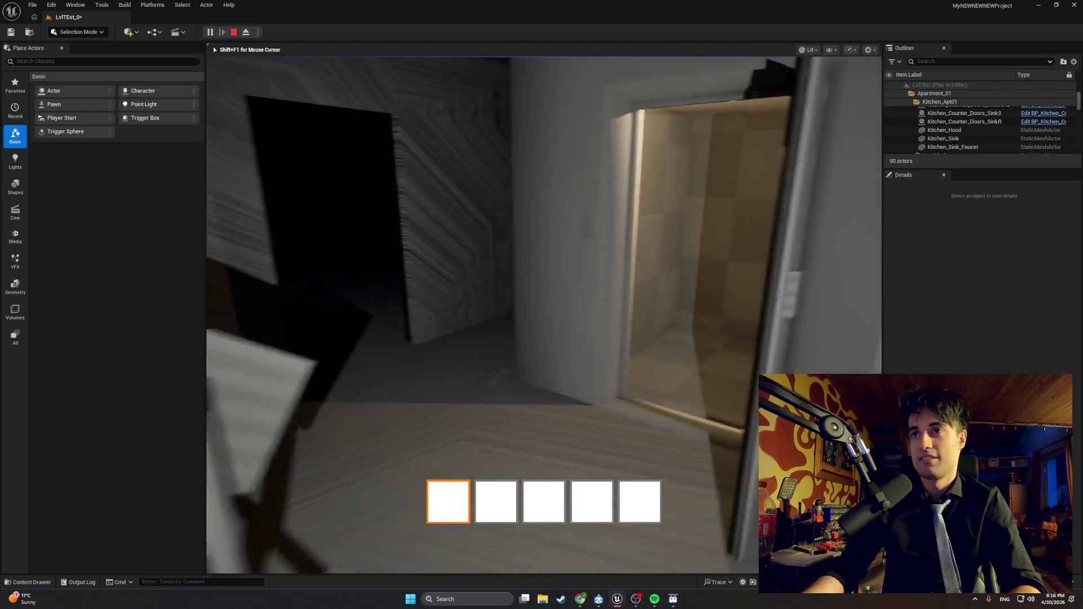
{"action": "key", "text": "s"}
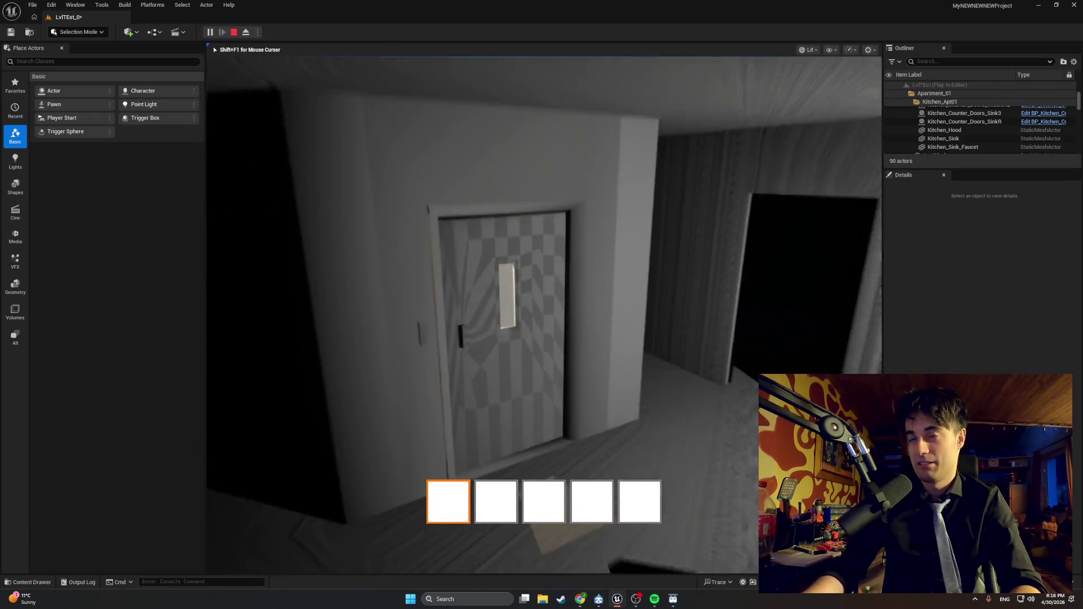
{"action": "key", "text": "w"}
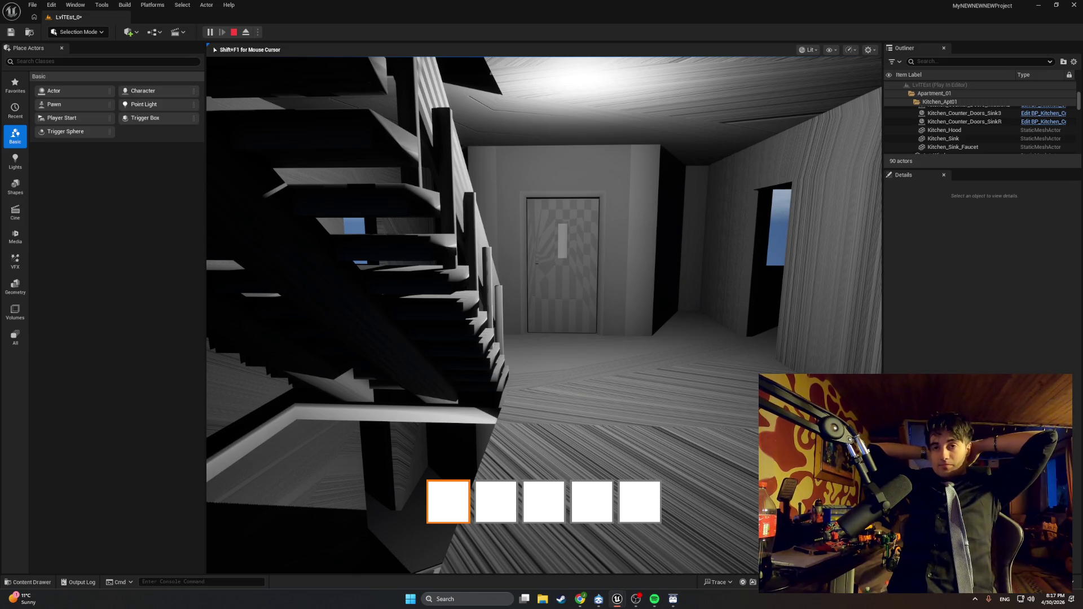
Step: Walk downstairs and along the corridor to stand before the still-closed checkered door
{"action": "mouse_move", "coordinate": [541, 305]}
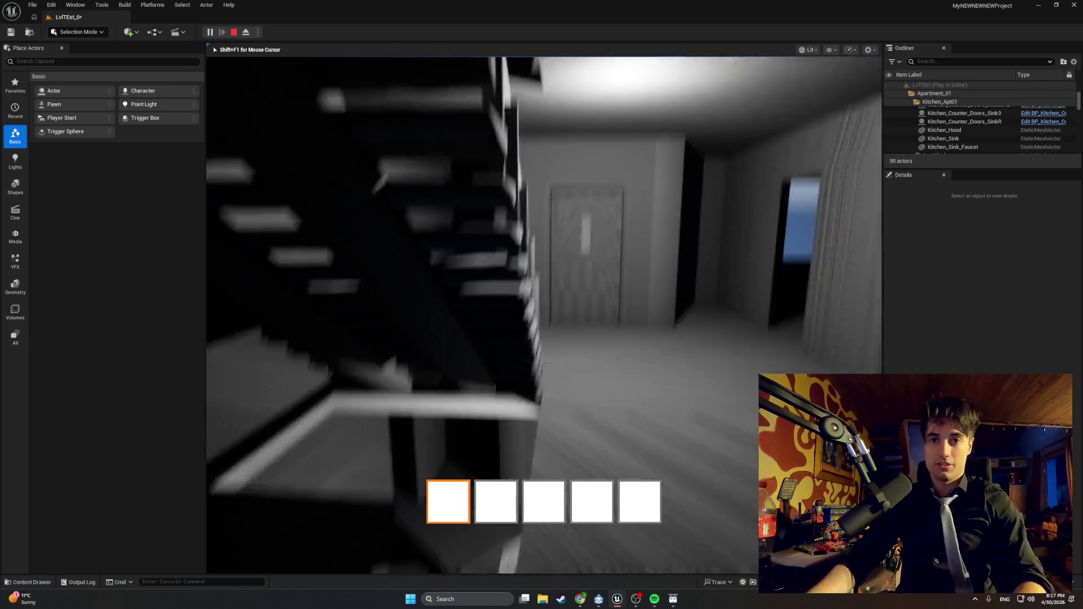
{"action": "key", "text": "w"}
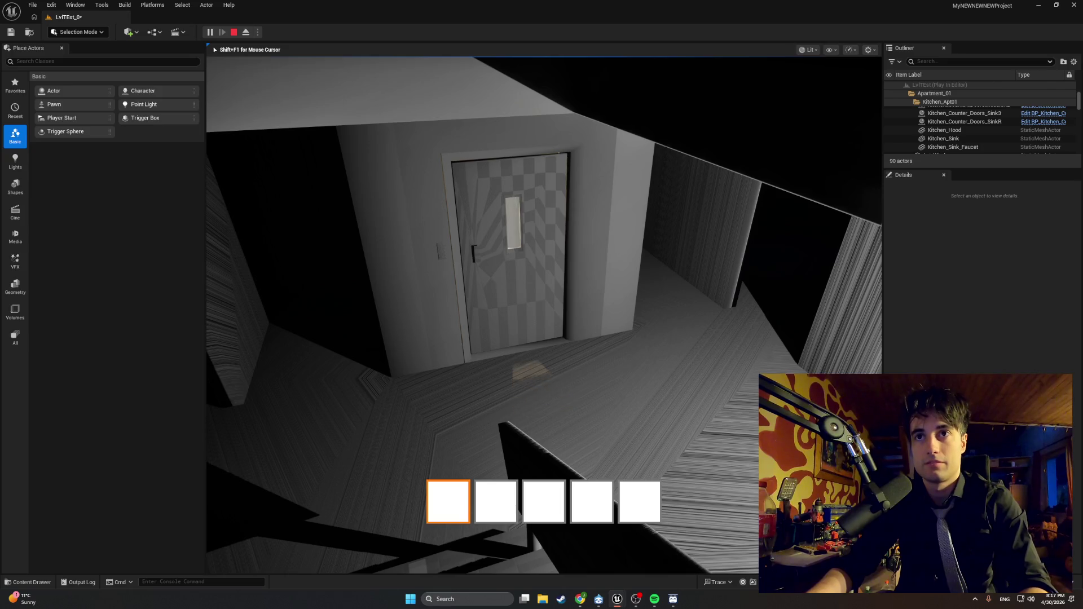
{"action": "key", "text": "w"}
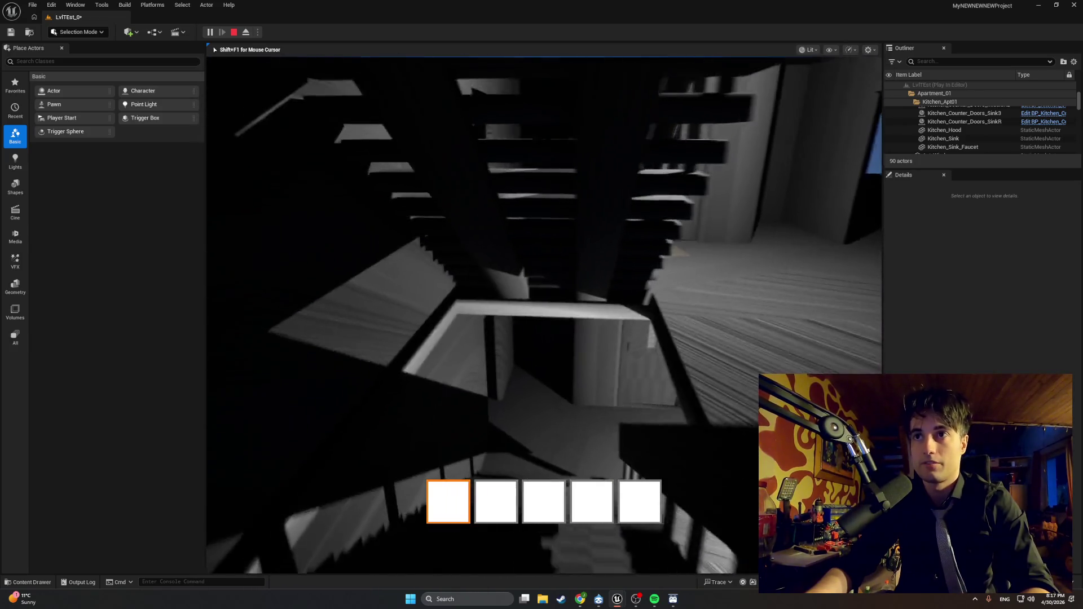
{"action": "key", "text": "w"}
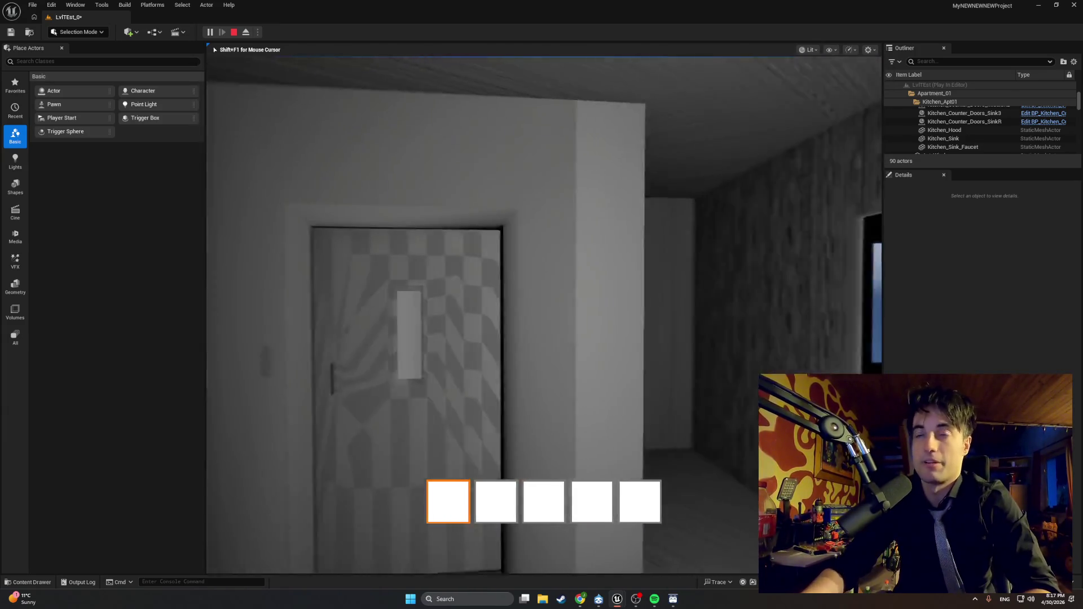
{"action": "key", "text": "s"}
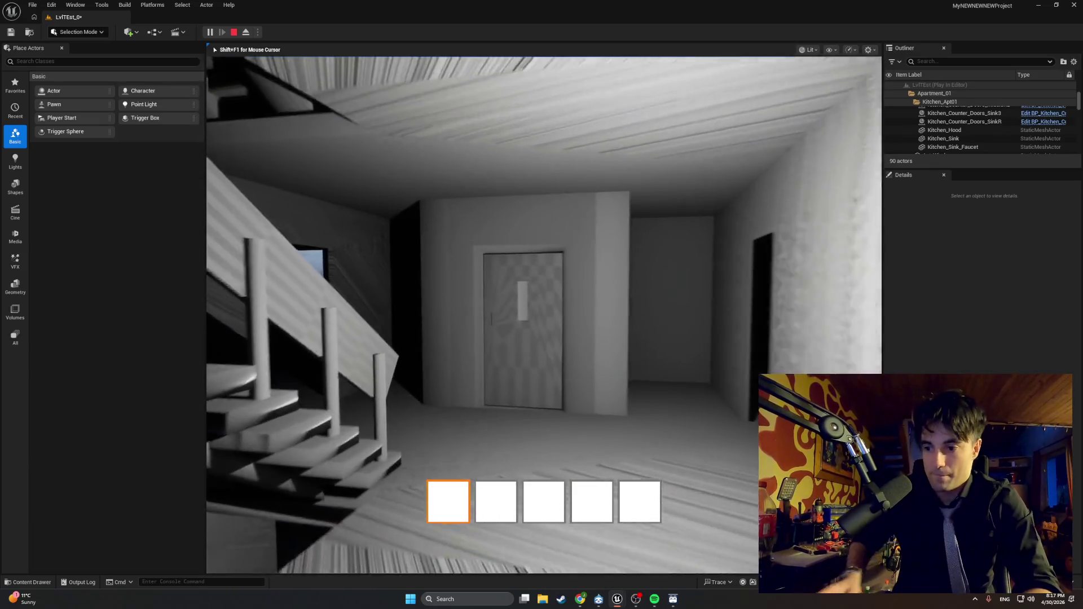
{"action": "key", "text": "w"}
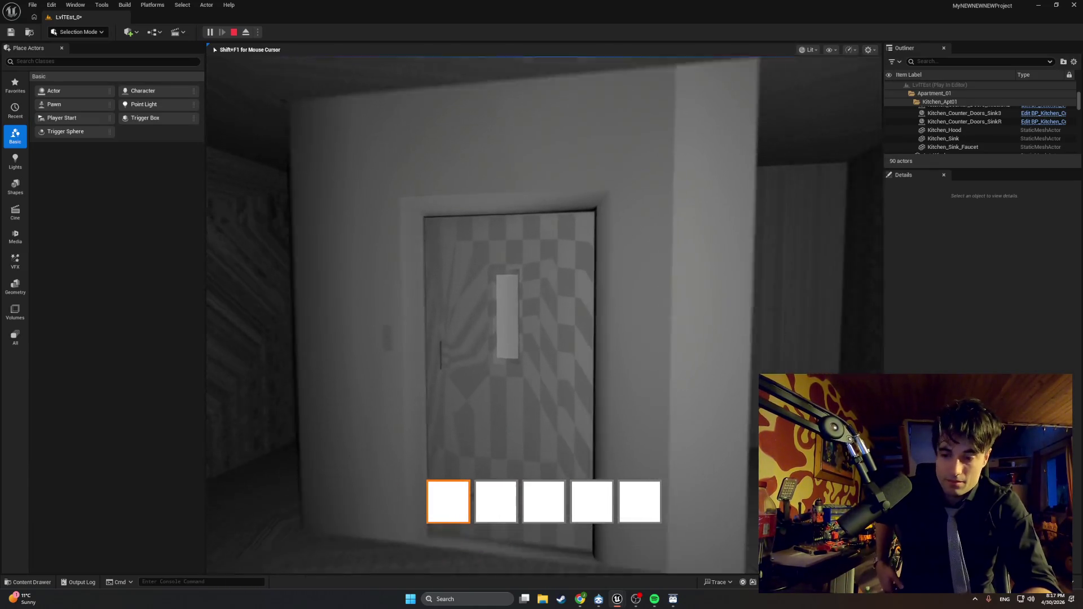
{"action": "key", "text": "w"}
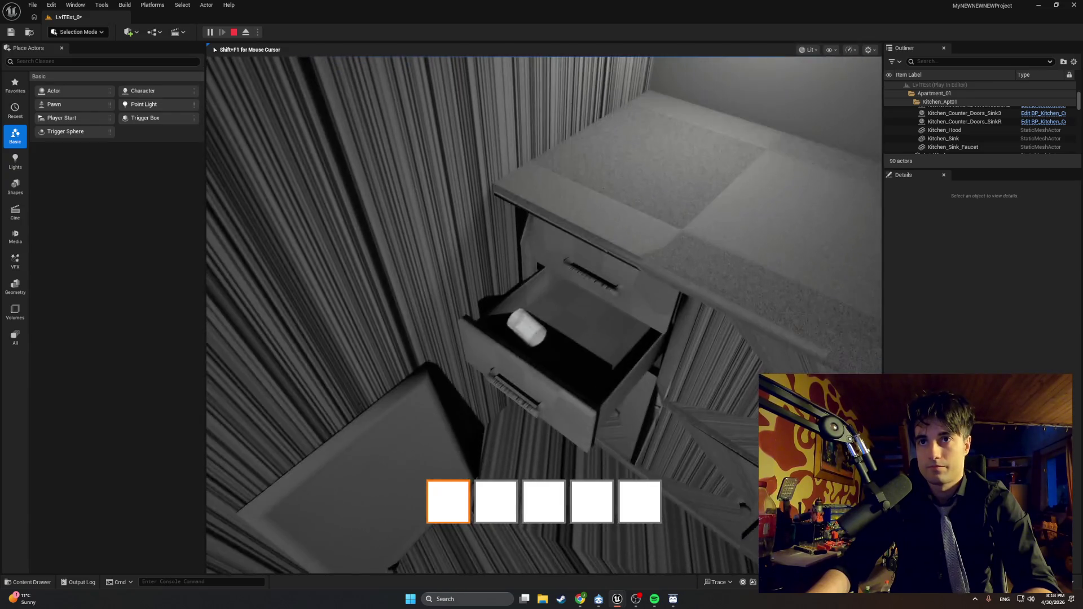
Step: Pick up the drawer's capsule, drop it on the countertop, and open the fridge
{"action": "key", "text": "e"}
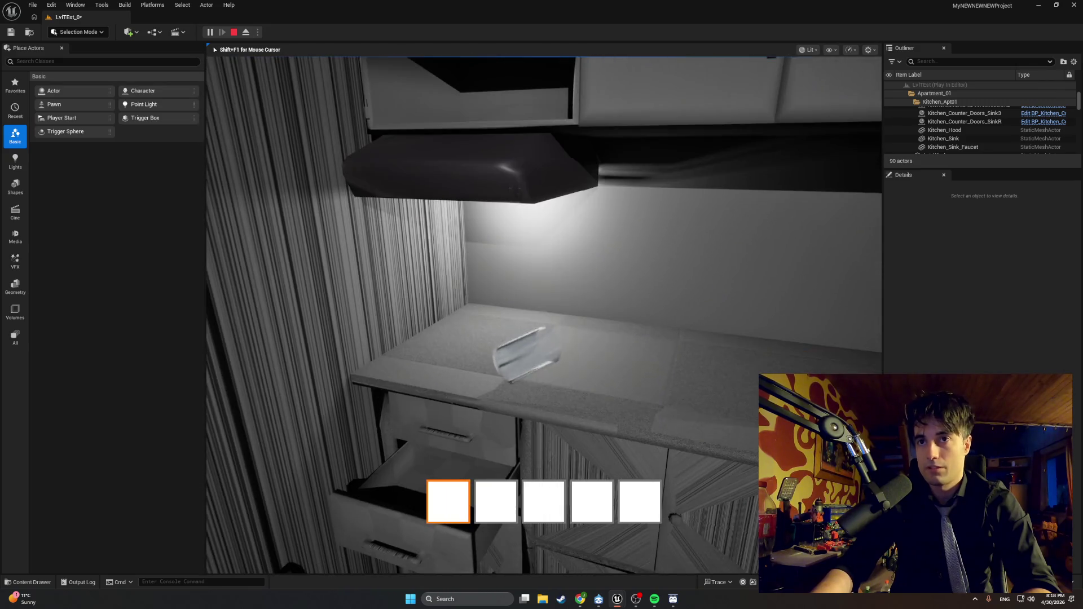
{"action": "key", "text": "e"}
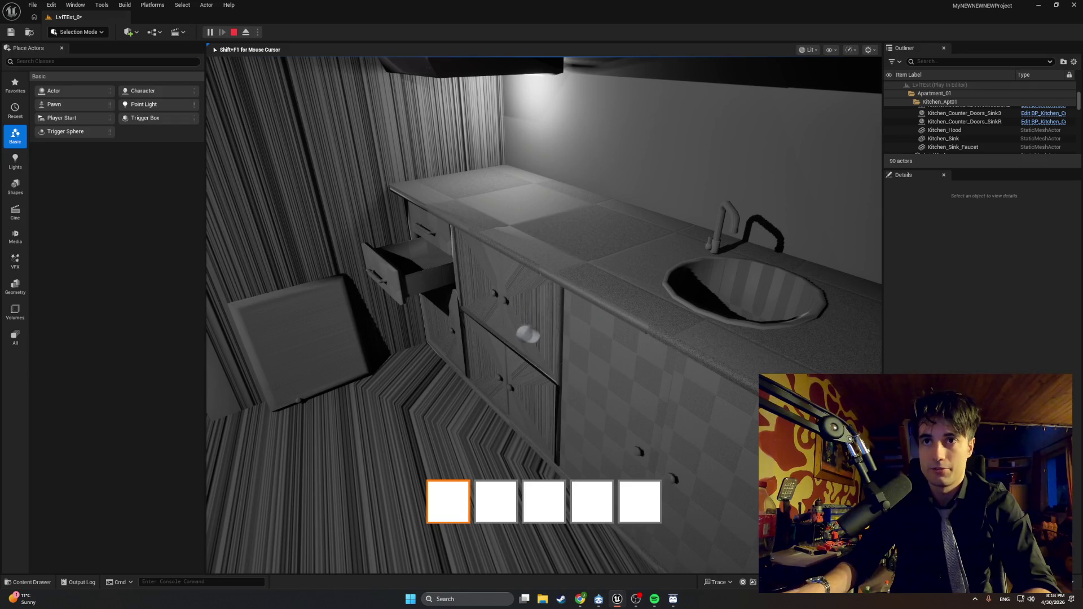
{"action": "key", "text": "w"}
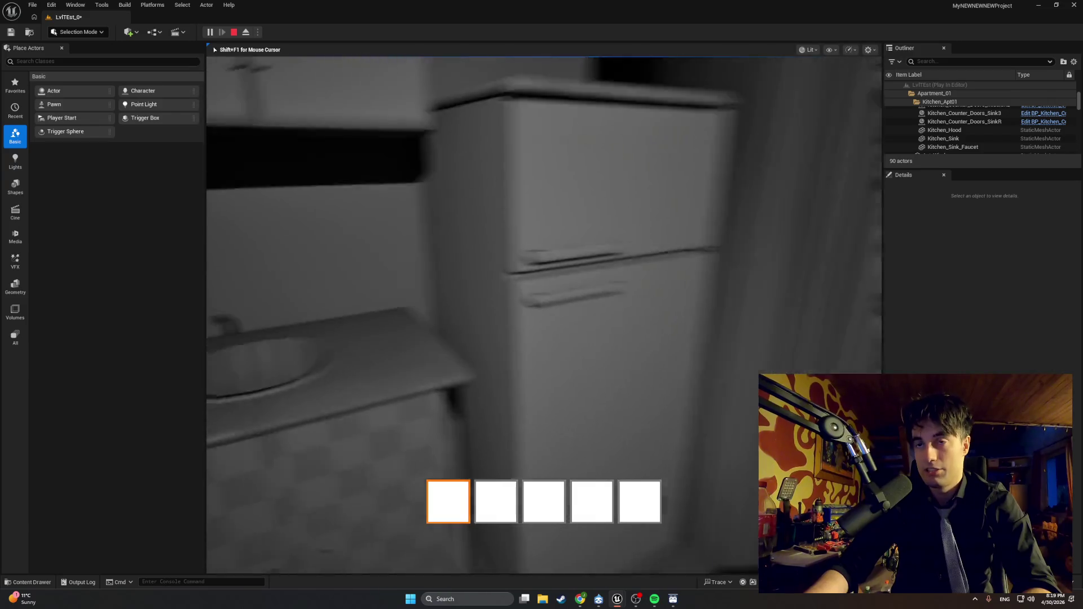
{"action": "key", "text": "e"}
Step: Head toward the elevator hallway, stop the play test, and pan the editor view toward the elevator door
{"action": "key", "text": "w"}
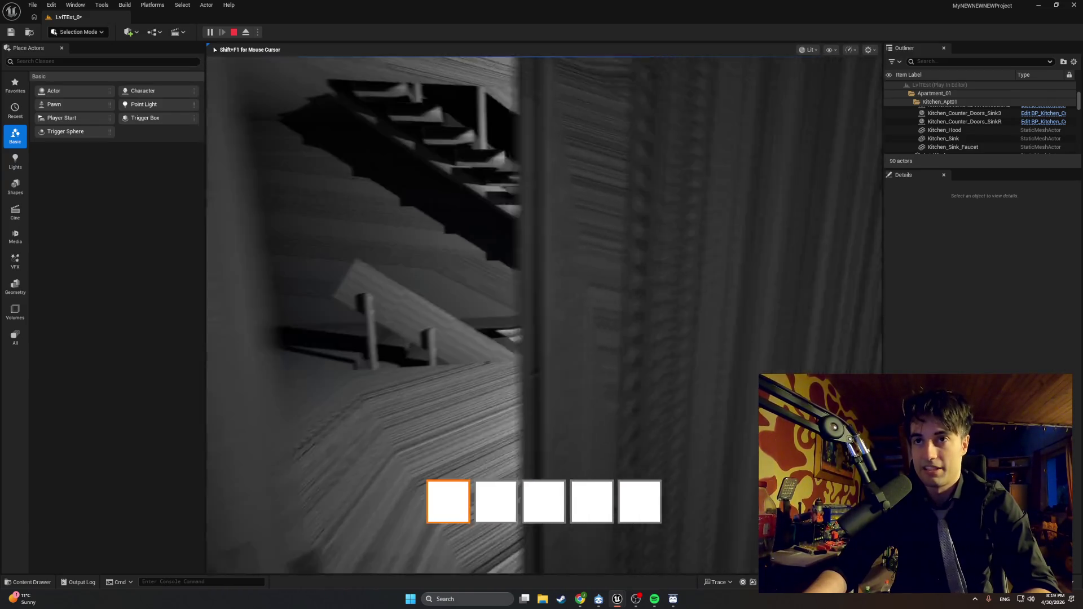
{"action": "key", "text": "w"}
{"action": "key", "text": "Escape"}
{"action": "left_click_drag", "start_coordinate": [545, 364], "coordinate": [627, 359]}
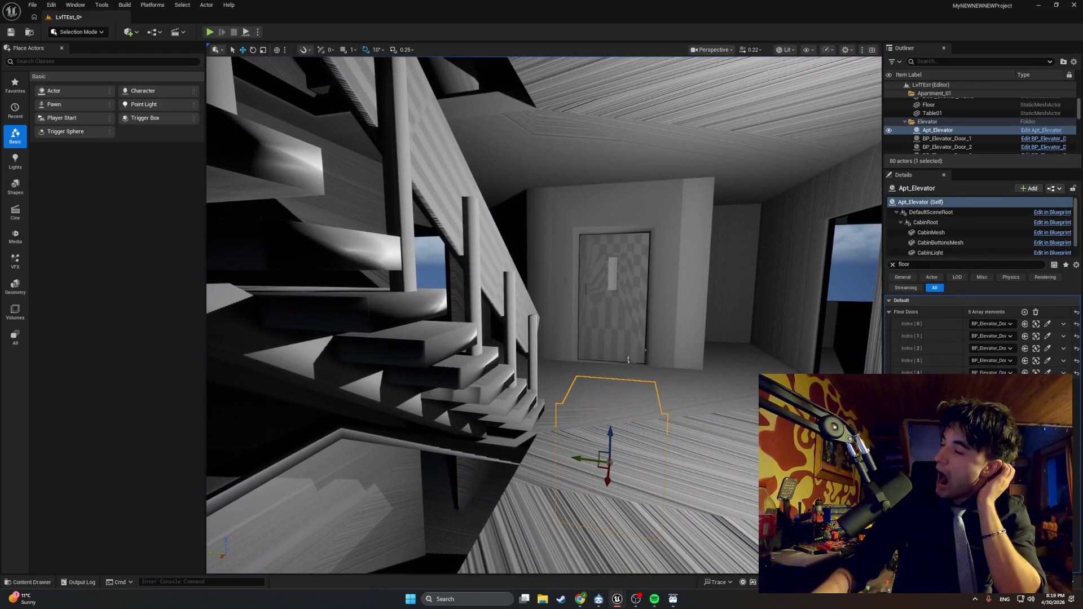
Step: Check the browser chat, return to Unreal, and launch a new Play-in-Editor test
{"action": "left_click", "coordinate": [580, 599]}
{"action": "key", "text": "alt+Tab"}
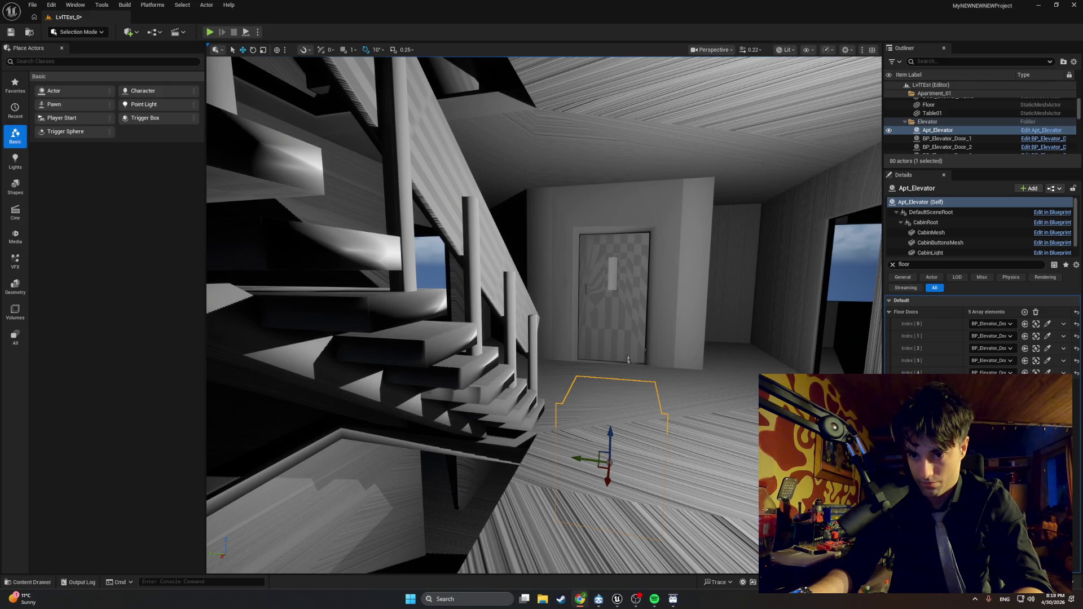
{"action": "left_click", "coordinate": [209, 32]}
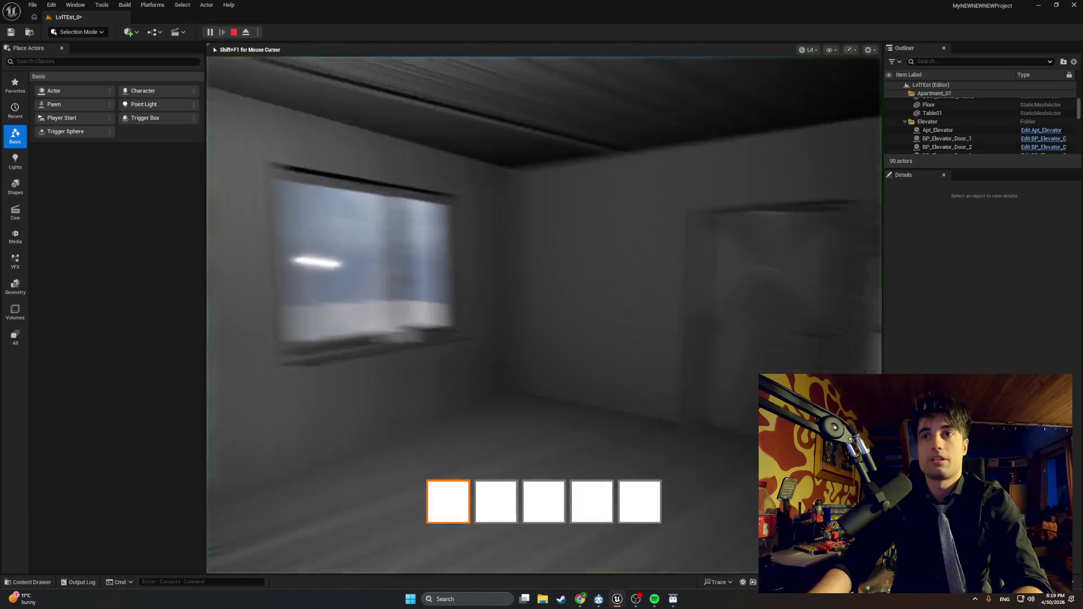
Step: Walk via the staircase to the hallway and go through the door there
{"action": "key", "text": "w"}
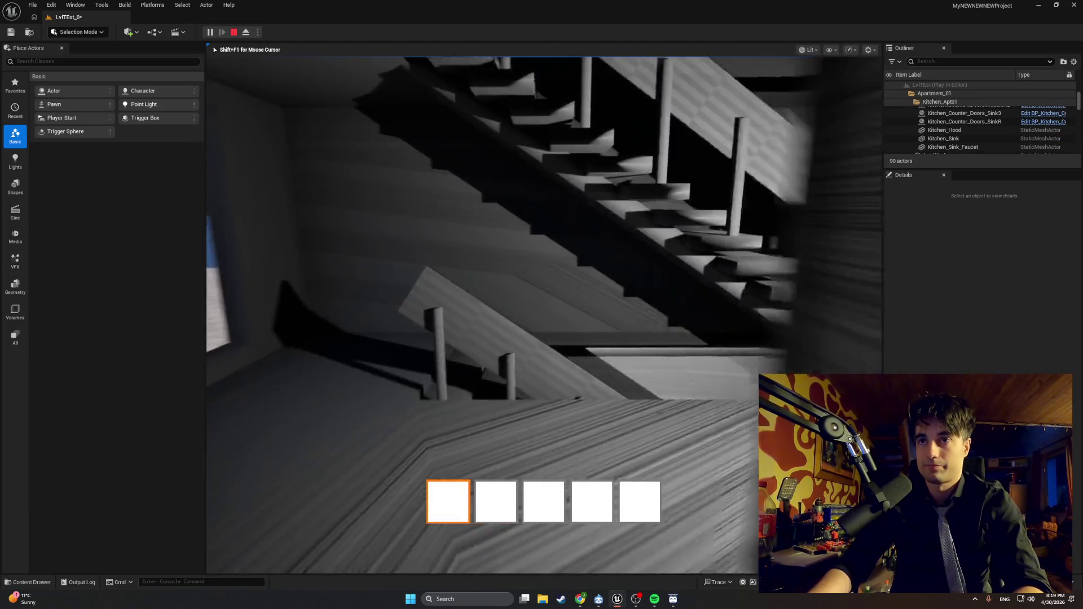
{"action": "key", "text": "w"}
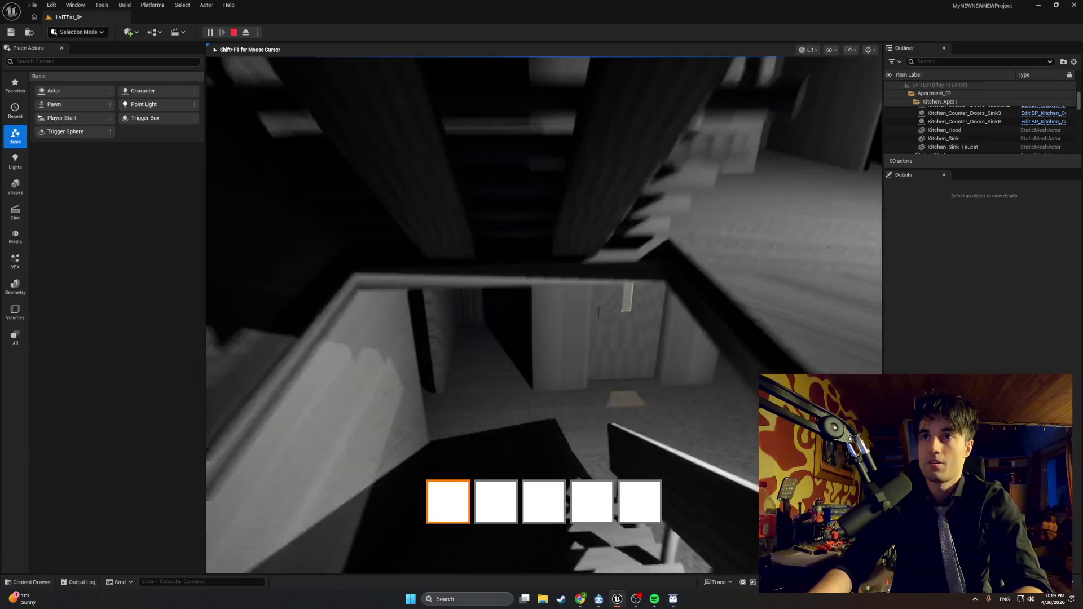
{"action": "key", "text": "w"}
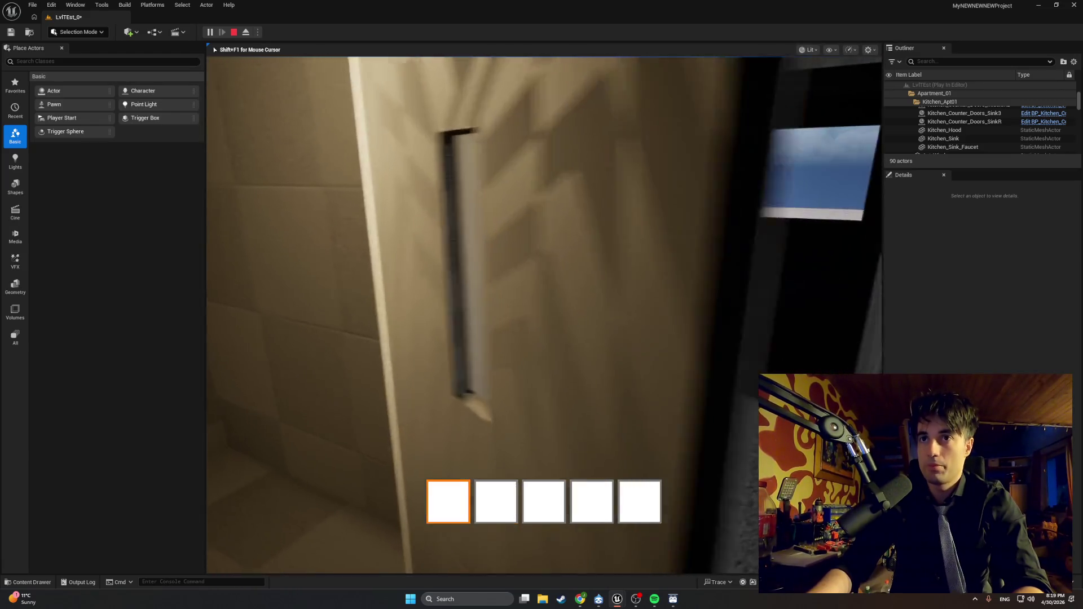
{"action": "key", "text": "e"}
{"action": "key", "text": "w"}
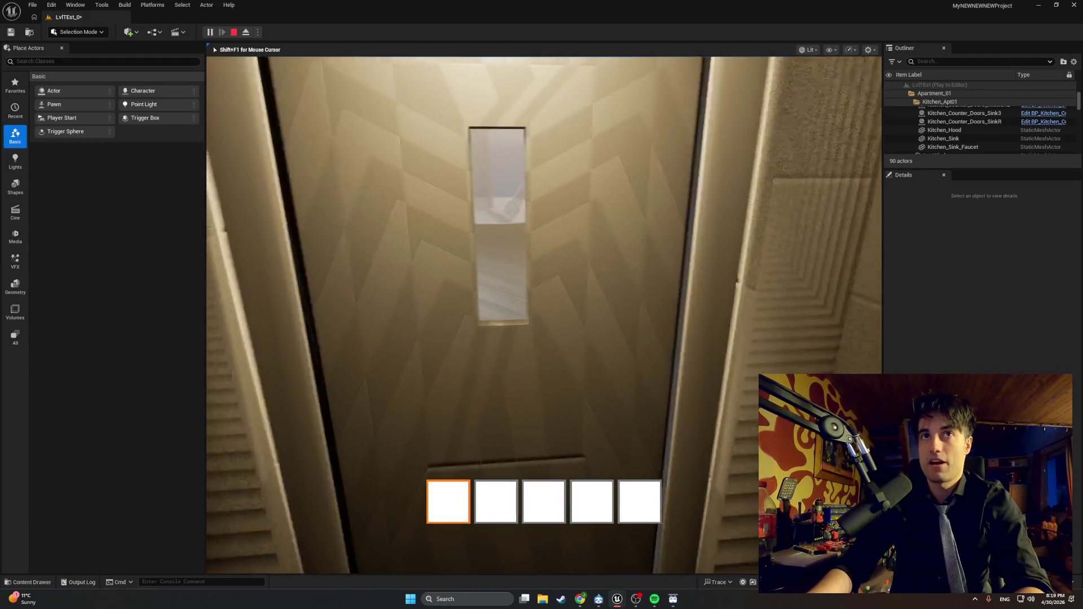
Step: Interact with several elevator doors to confirm 'Door Locked', then end the play session
{"action": "key", "text": "e"}
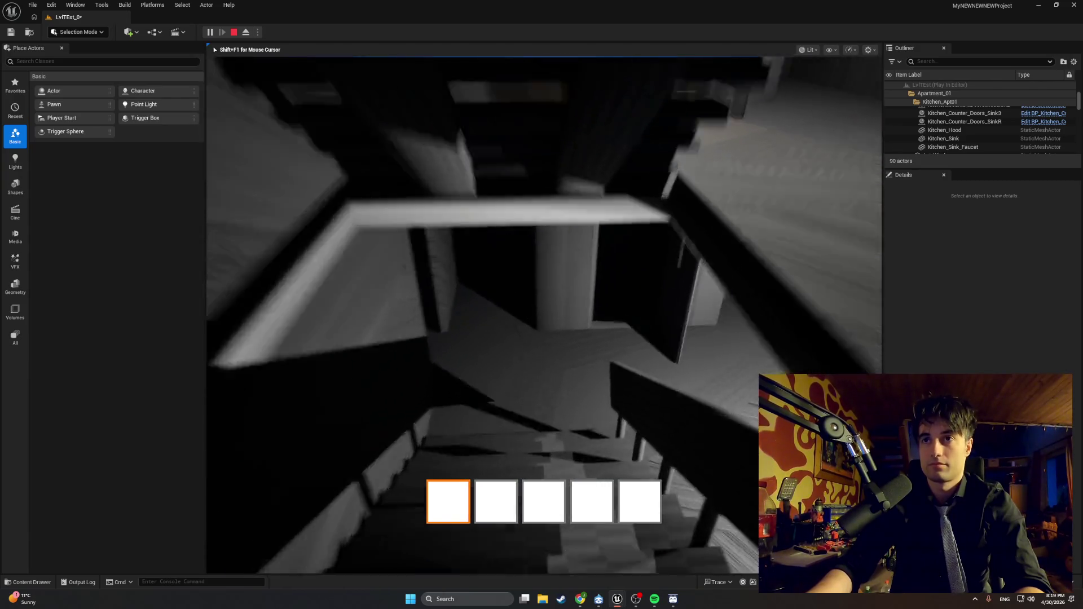
{"action": "key", "text": "e"}
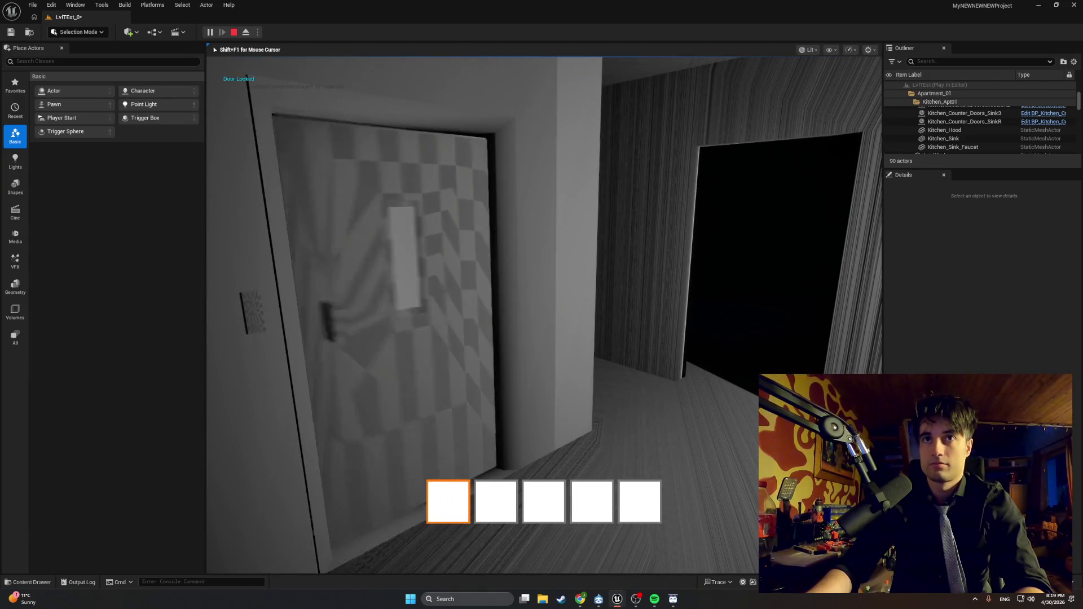
{"action": "key", "text": "e"}
{"action": "key", "text": "e"}
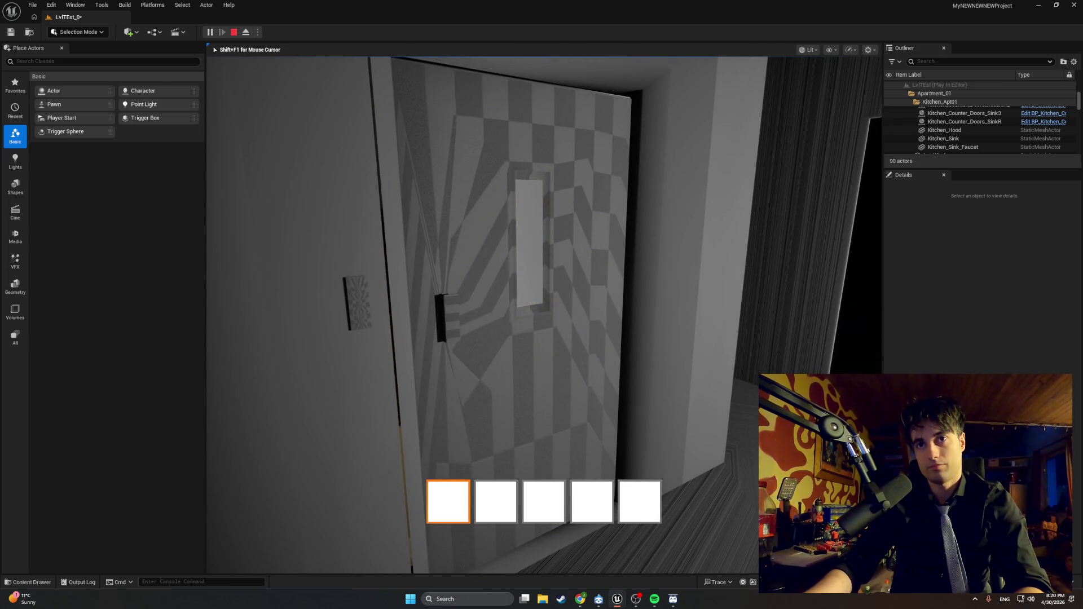
{"action": "key", "text": "e"}
{"action": "key", "text": "e"}
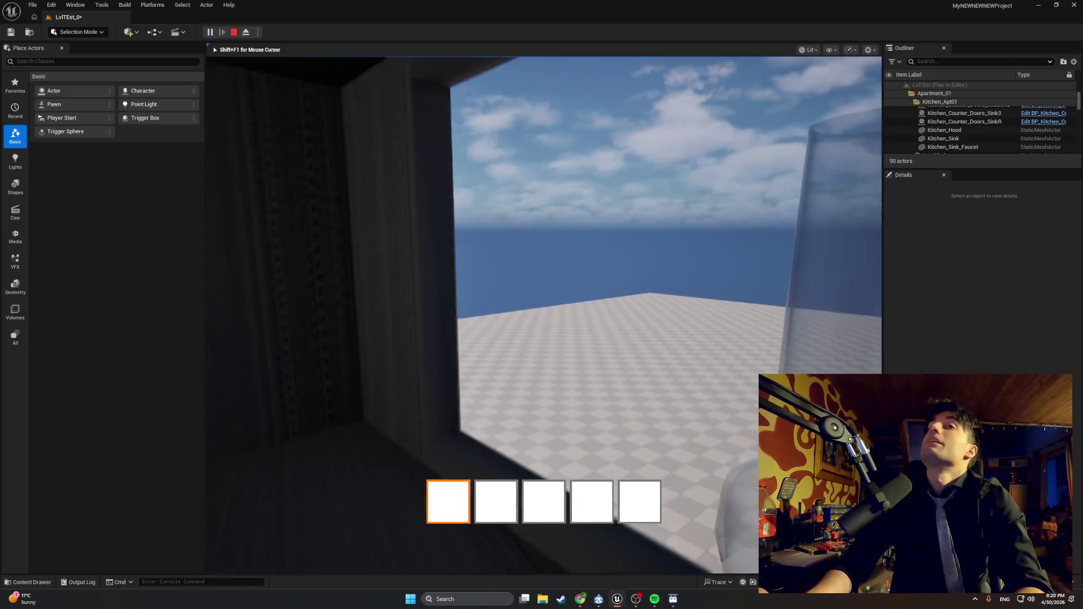
{"action": "key", "text": "Escape"}
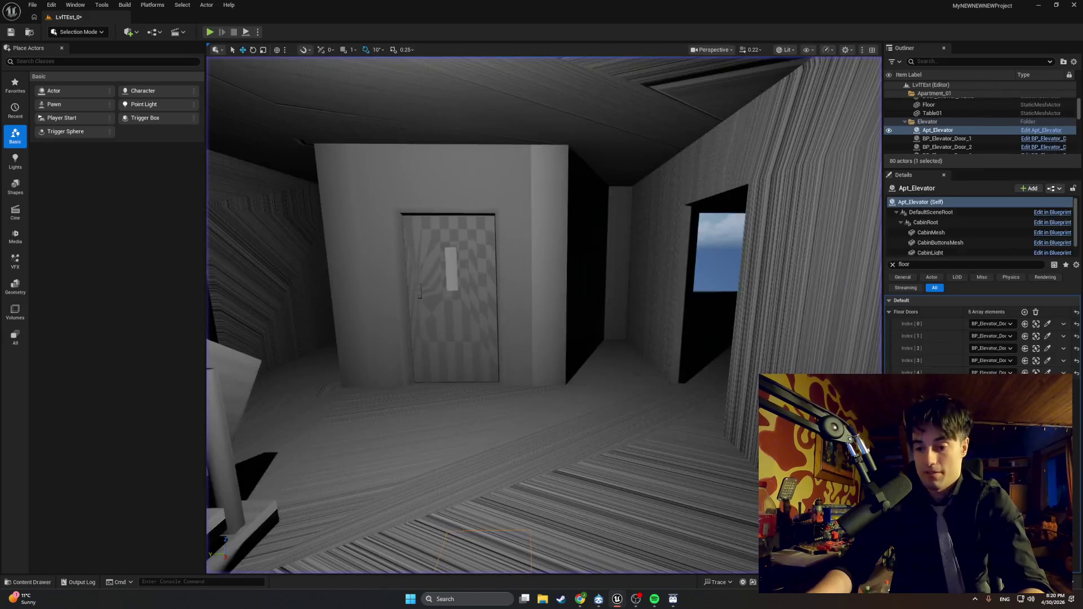
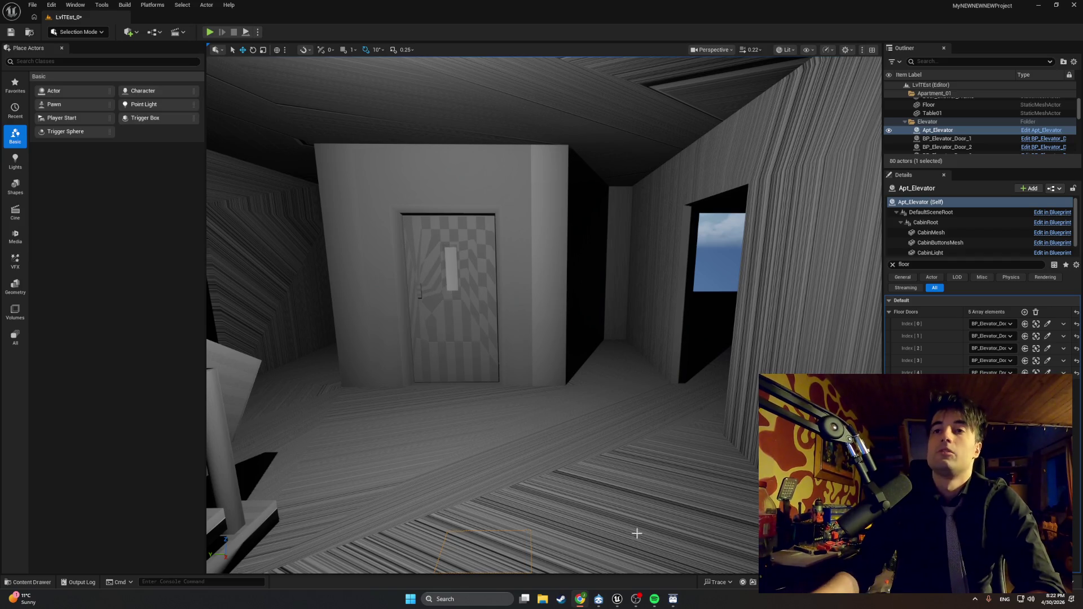
Step: Turn the view from the elevator door toward the staircase, then start Play In Editor
{"action": "mouse_move", "coordinate": [633, 423]}
{"action": "left_mouse_down"}
{"action": "mouse_move", "coordinate": [564, 395]}
{"action": "mouse_move", "coordinate": [553, 338]}
{"action": "mouse_move", "coordinate": [514, 434]}
{"action": "left_mouse_up"}
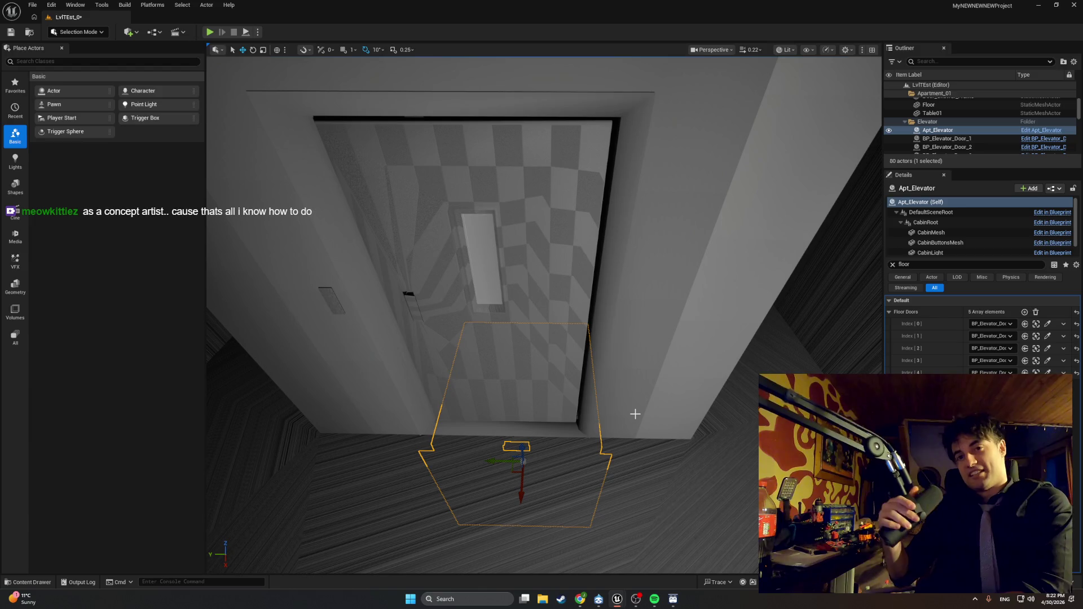
{"action": "left_click", "coordinate": [209, 31]}
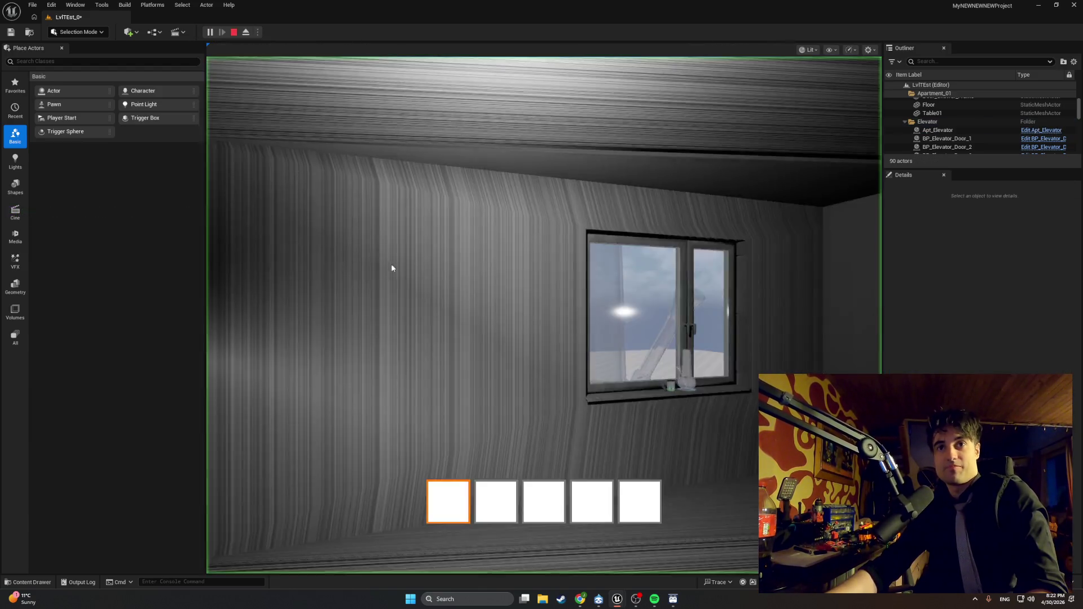
Step: In the running game, walk to the window, then past the staircase into the room to face its door
{"action": "left_click", "coordinate": [392, 268]}
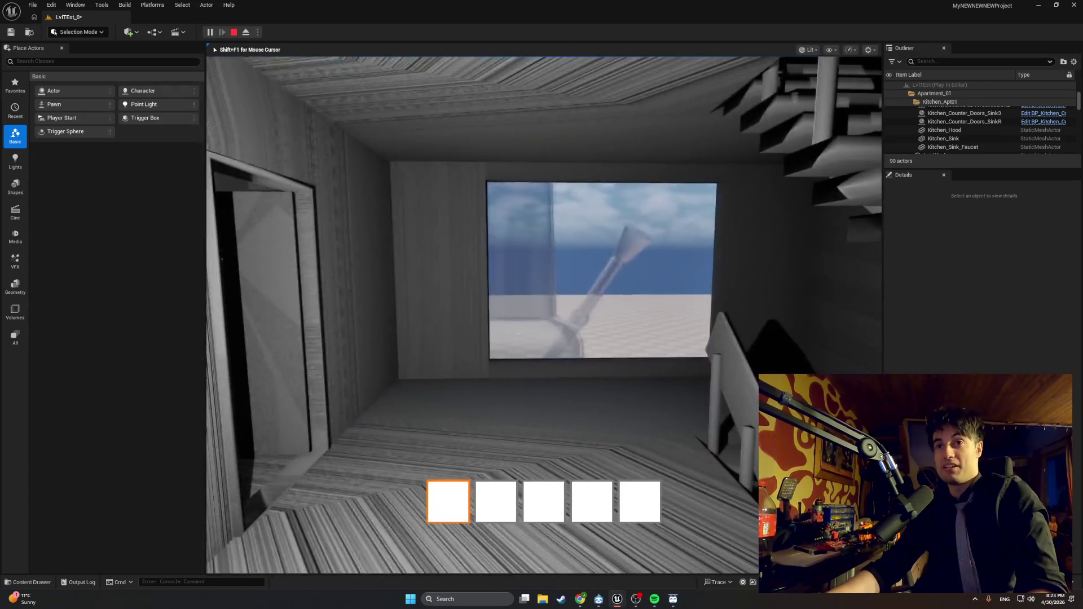
{"action": "key", "text": "w"}
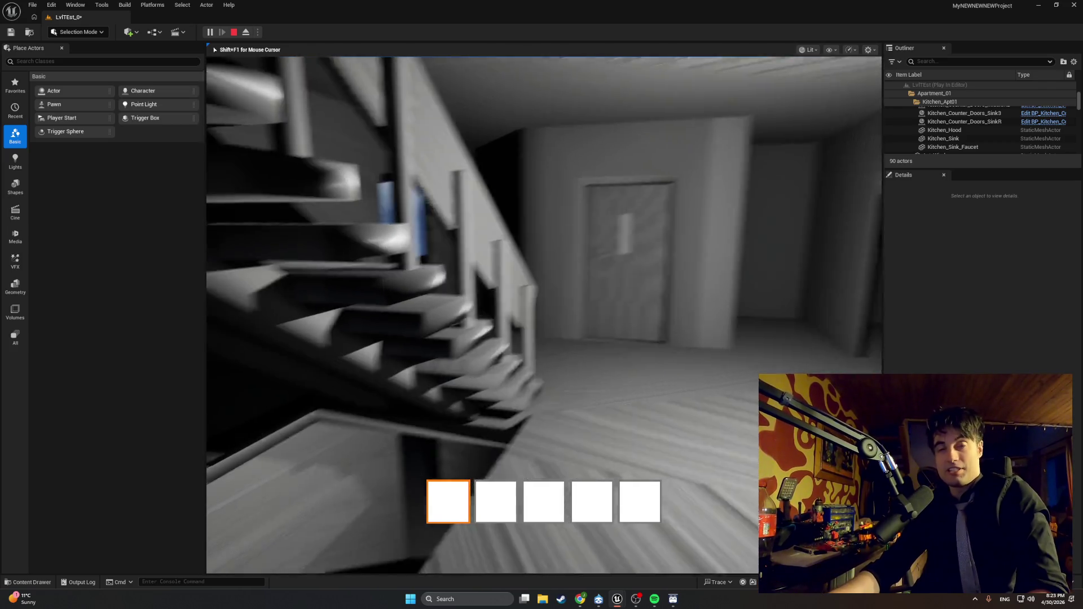
{"action": "key", "text": "w"}
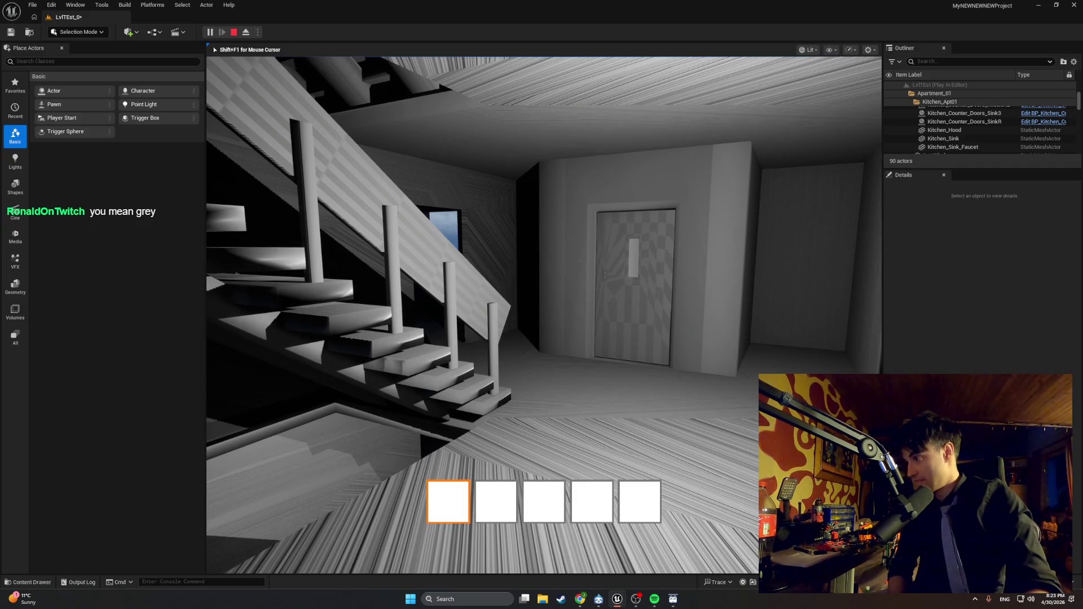
{"action": "key", "text": "w"}
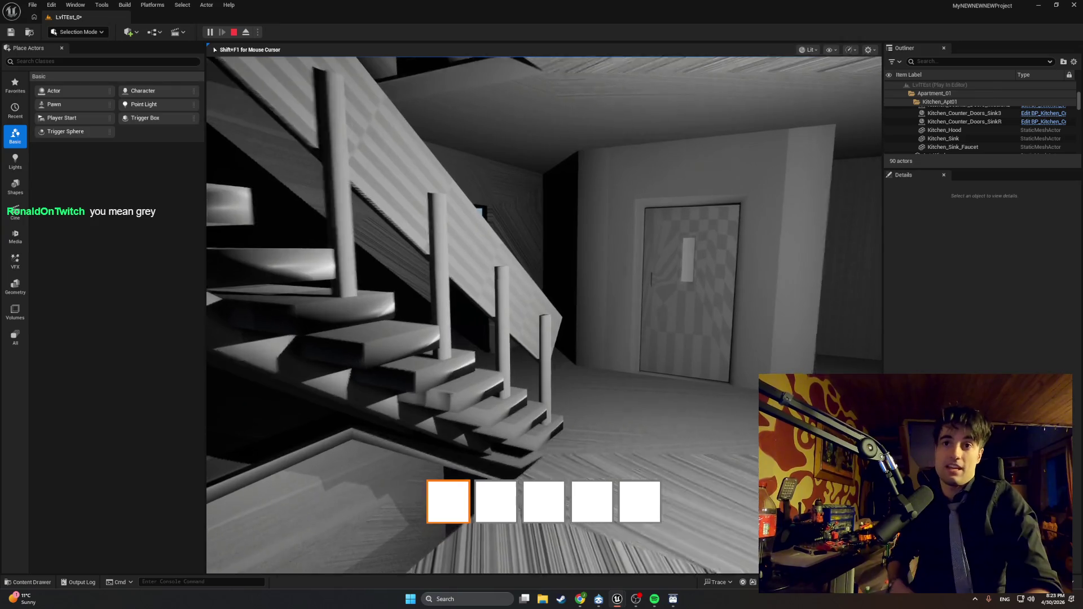
{"action": "key", "text": "w"}
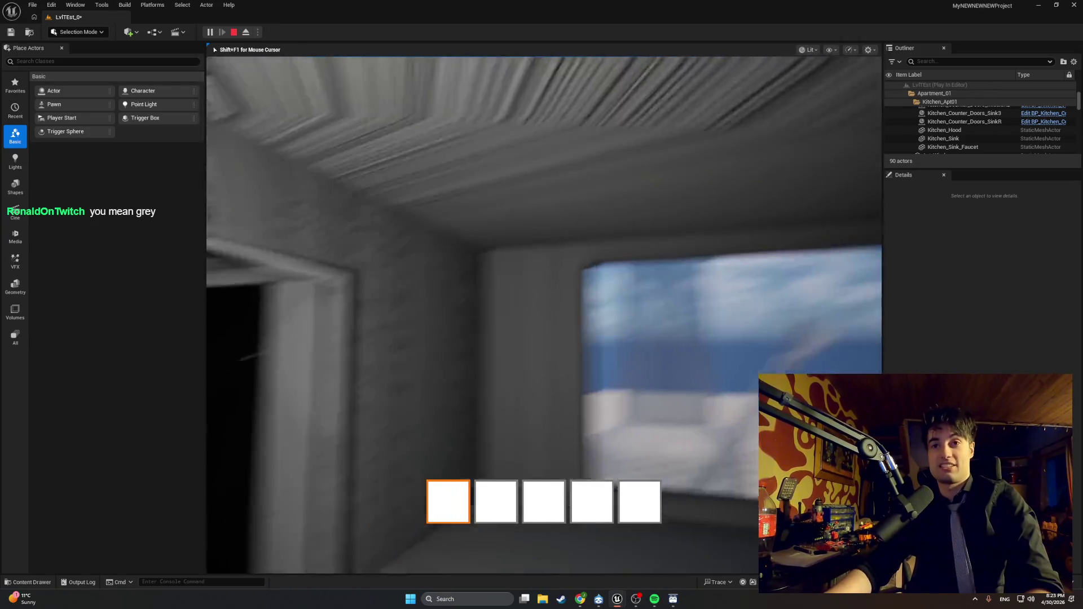
{"action": "key", "text": "w"}
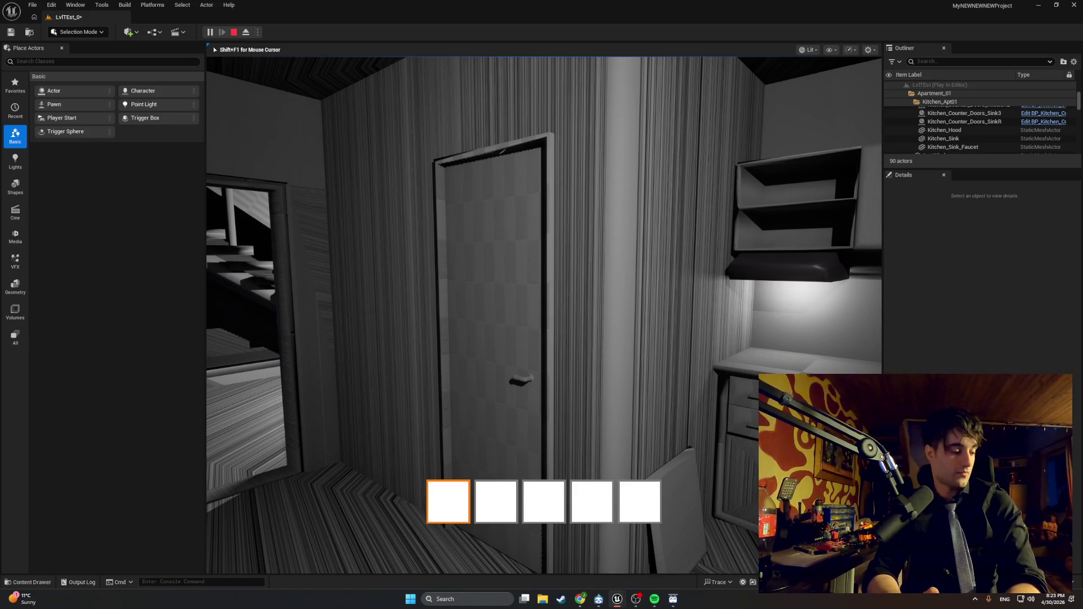
Step: Walk back along and under the staircase toward the elevator door, then end the play session
{"action": "key", "text": "w"}
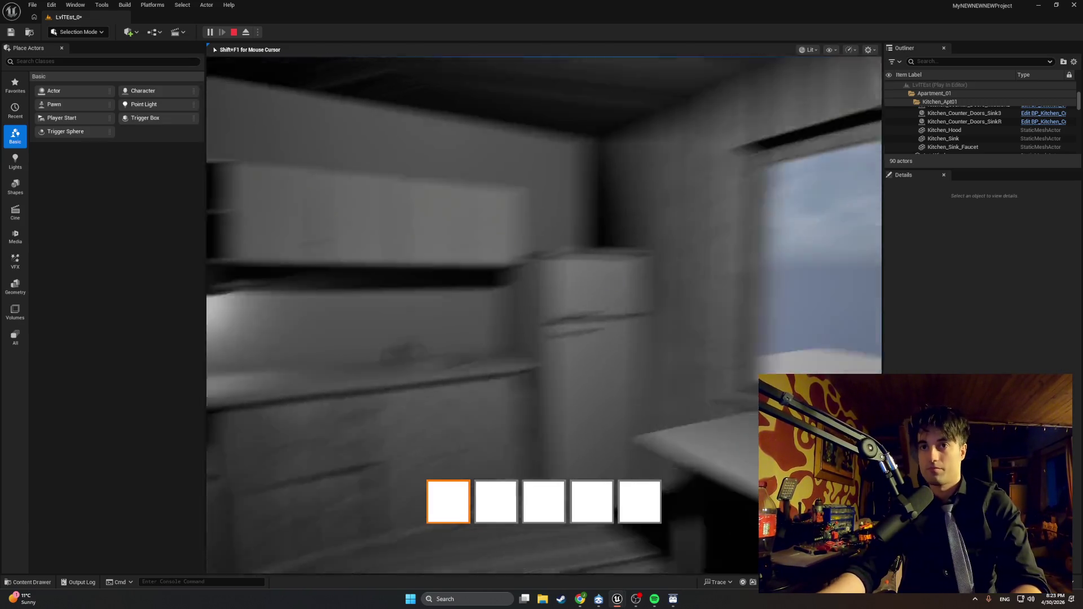
{"action": "key", "text": "w"}
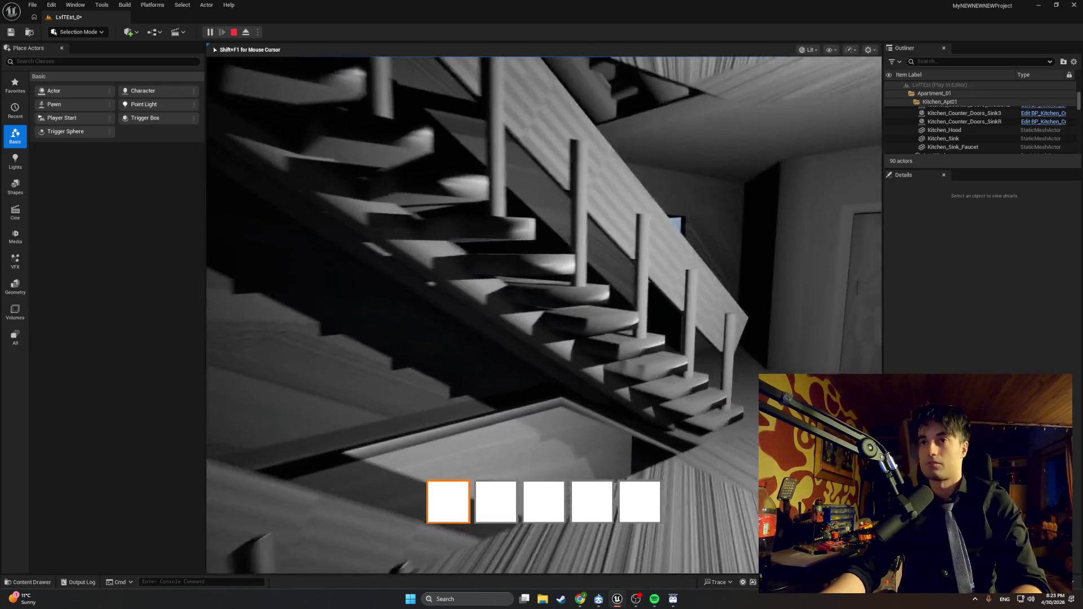
{"action": "key", "text": "w"}
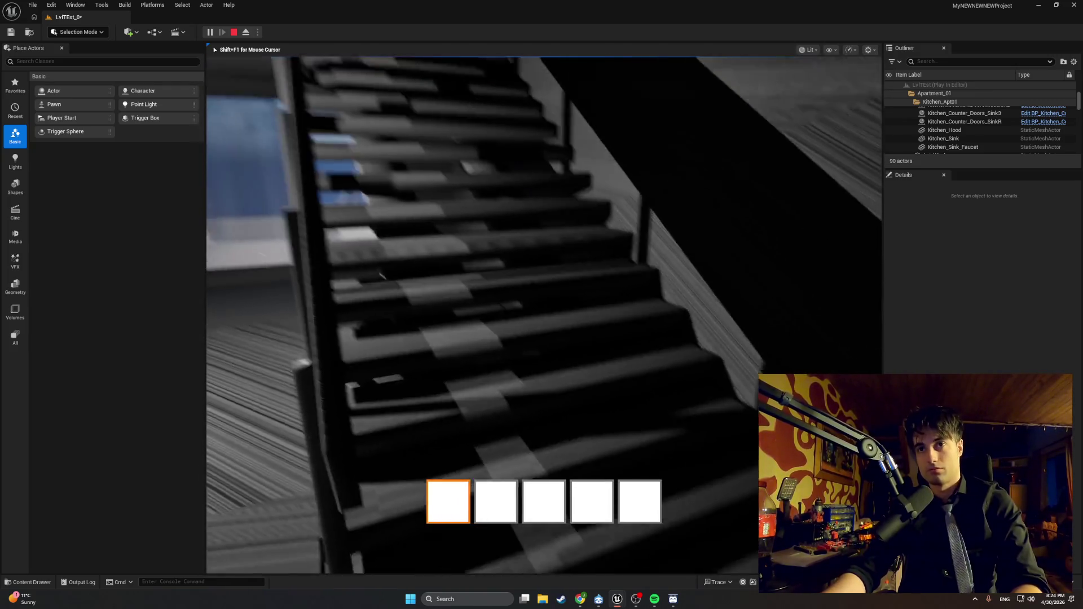
{"action": "key", "text": "w"}
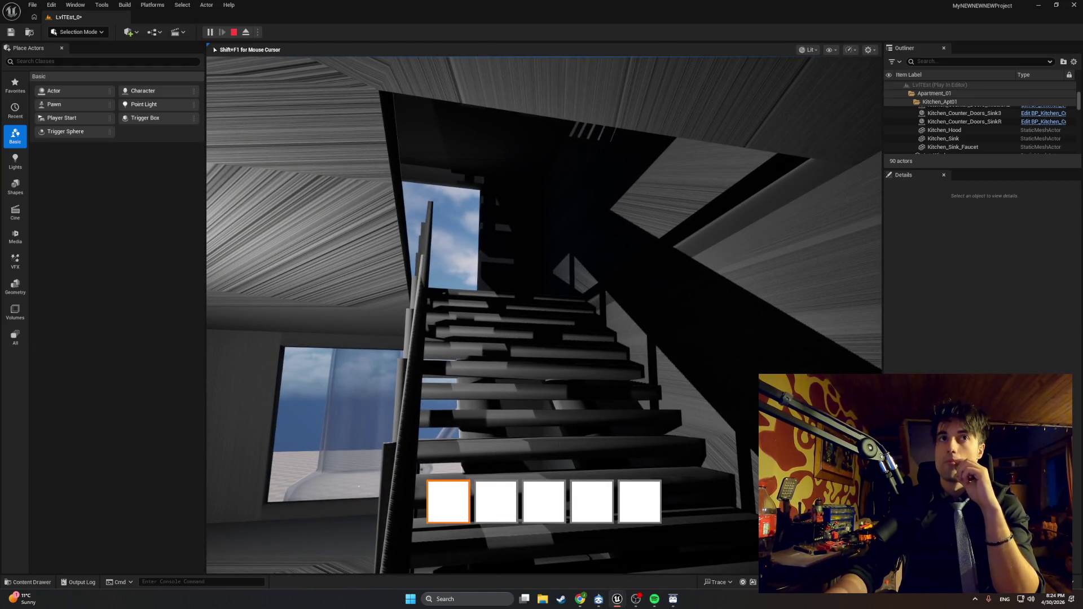
{"action": "key", "text": "w"}
{"action": "key", "text": "w"}
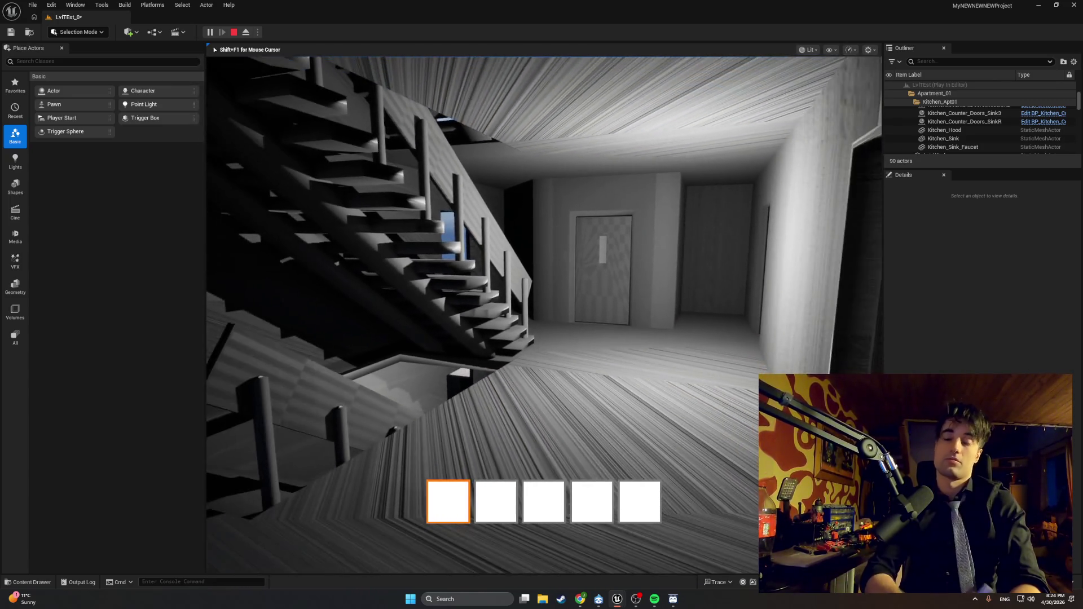
{"action": "key", "text": "w"}
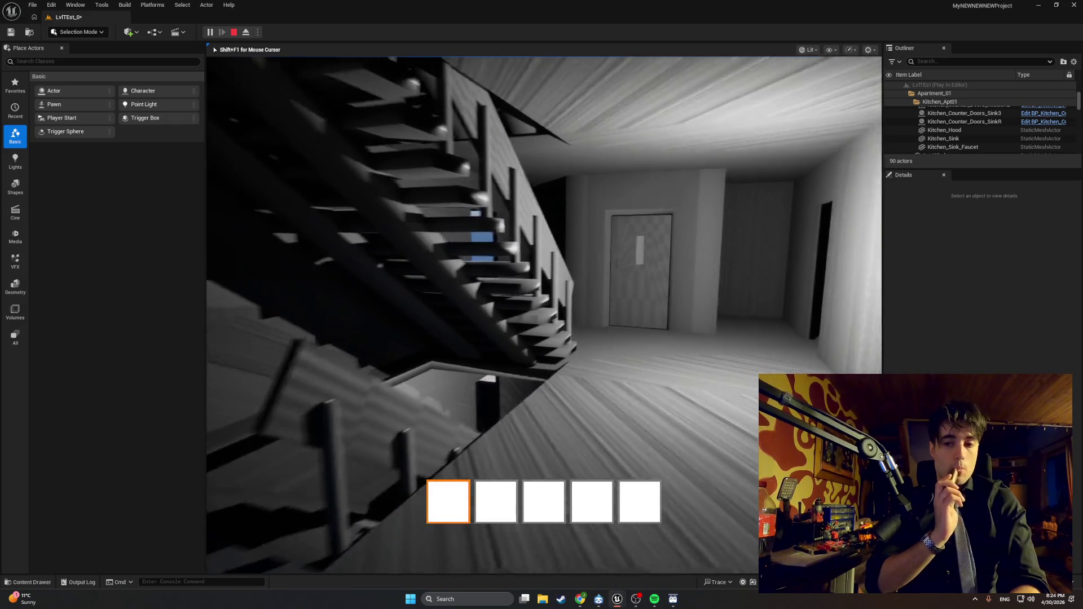
{"action": "key", "text": "w"}
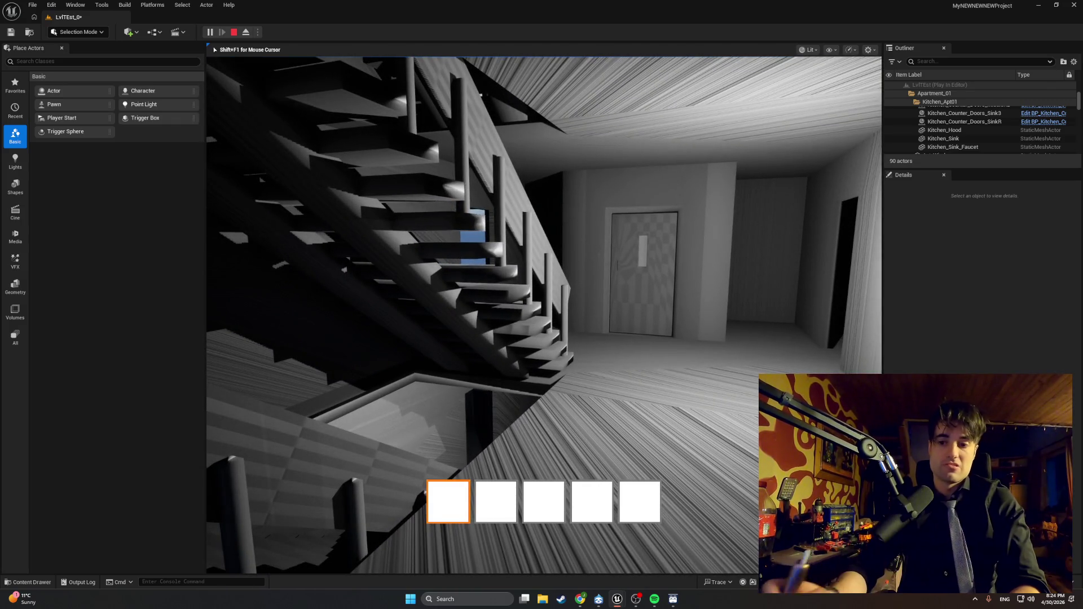
{"action": "key", "text": "w"}
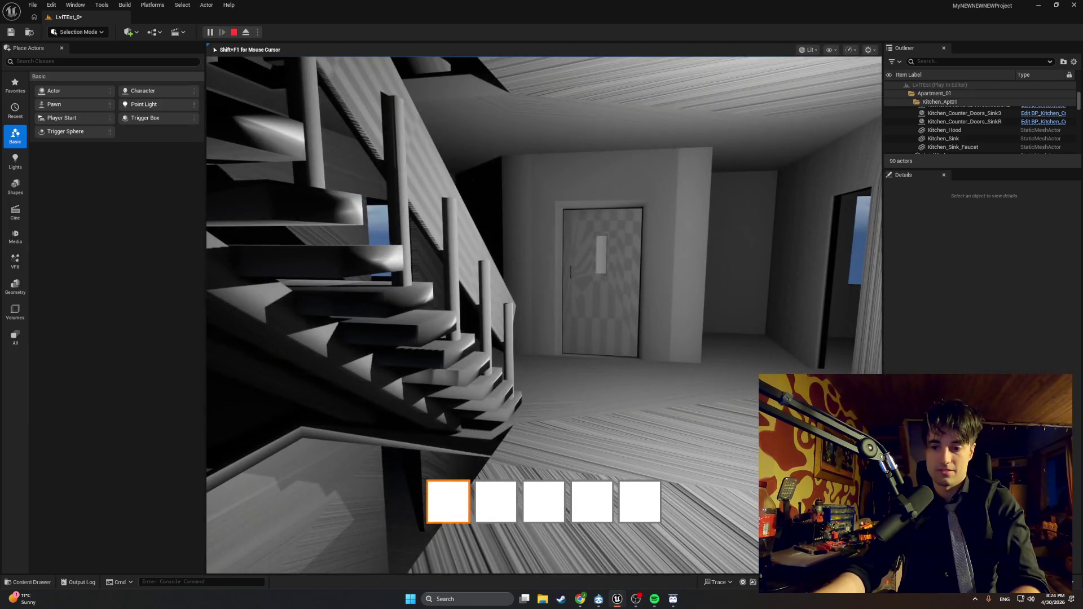
{"action": "key", "text": "Escape"}
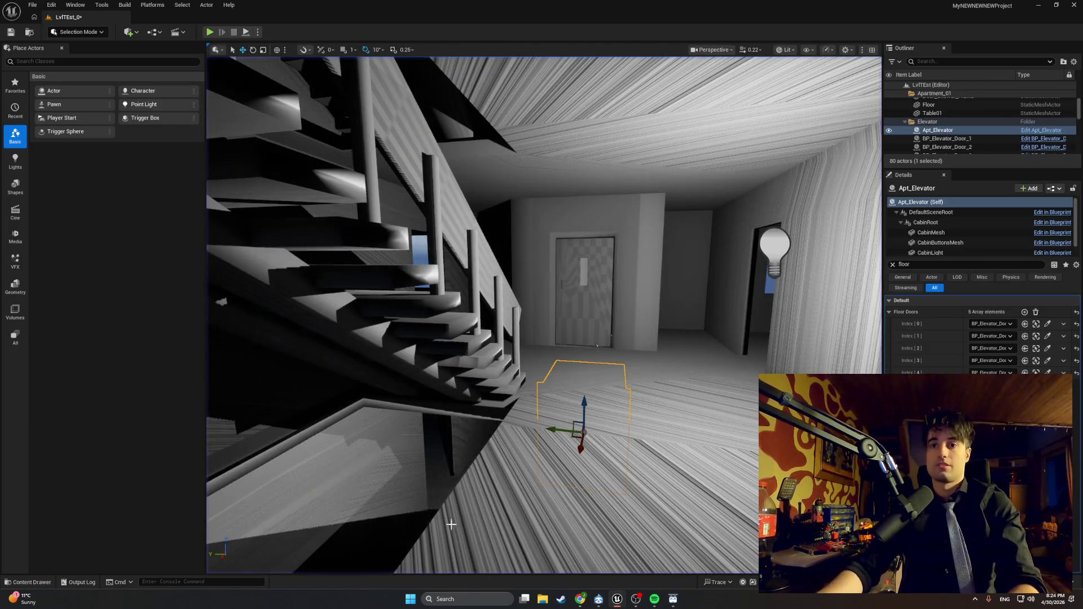
Step: Open the BP_MasterSwingDoor Blueprint from the MasterItems folder in the Content Drawer
{"action": "left_click", "coordinate": [42, 582]}
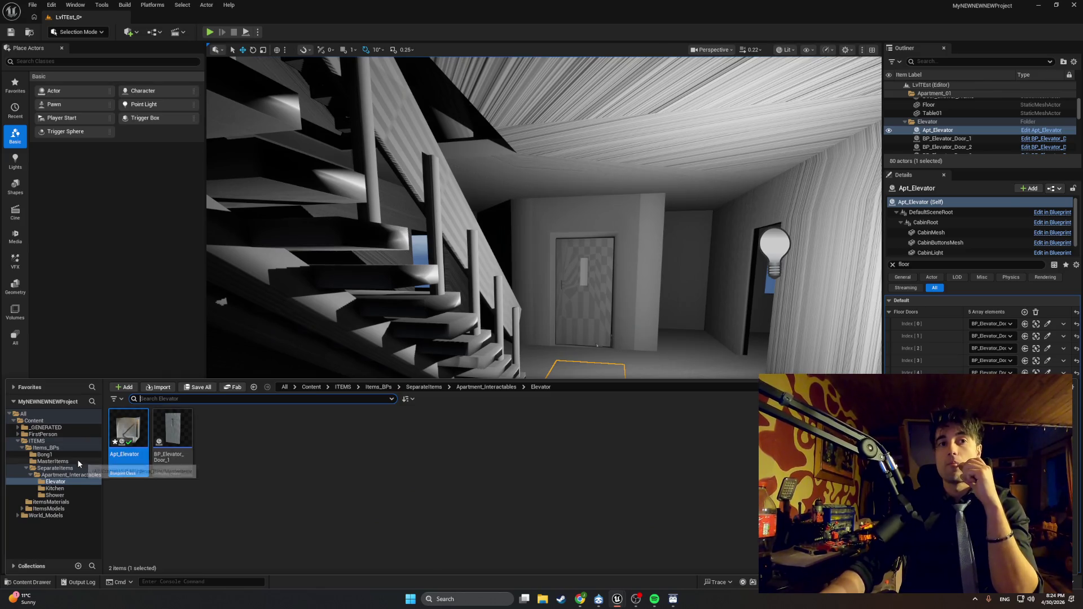
{"action": "left_click", "coordinate": [52, 461]}
{"action": "double_click", "coordinate": [303, 437]}
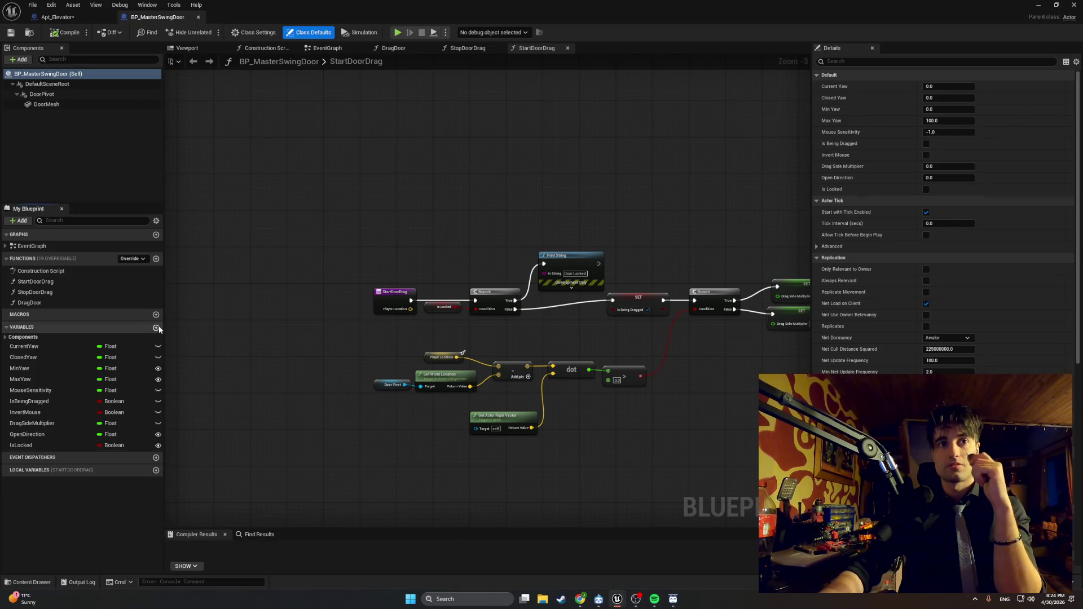
Step: Add a new variable named IsDoorOpen to the Blueprint
{"action": "left_click", "coordinate": [156, 327]}
{"action": "type", "text": "IsDoor"}
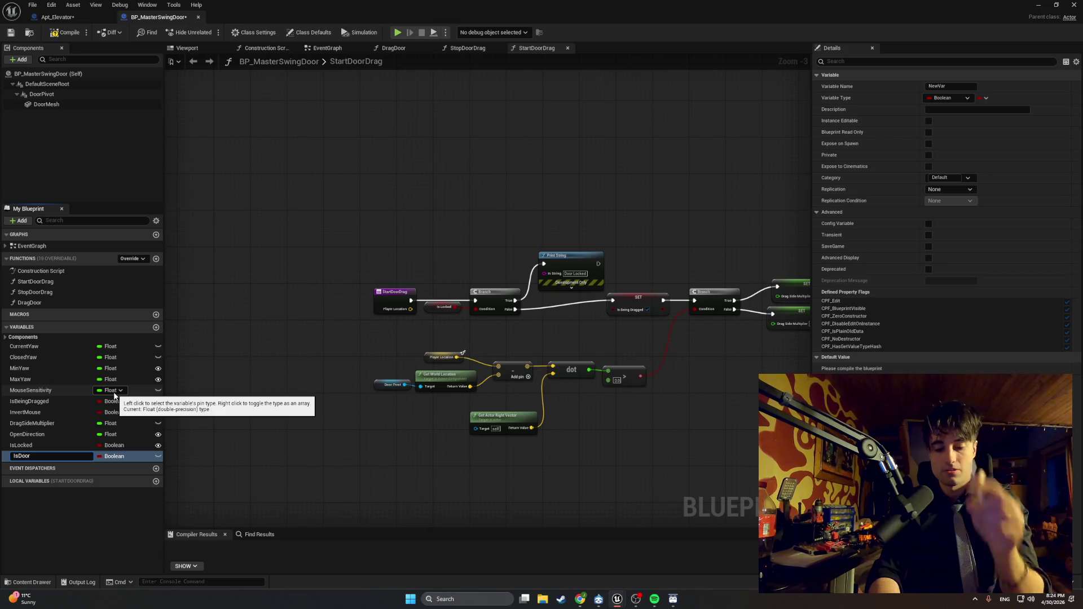
{"action": "type", "text": "Open"}
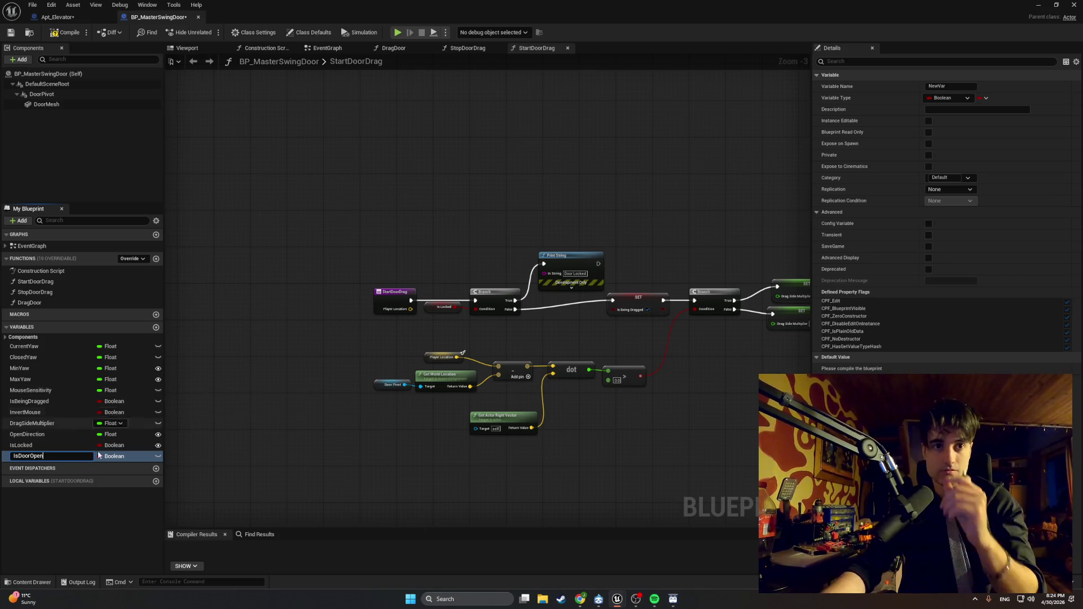
{"action": "key", "text": "Return"}
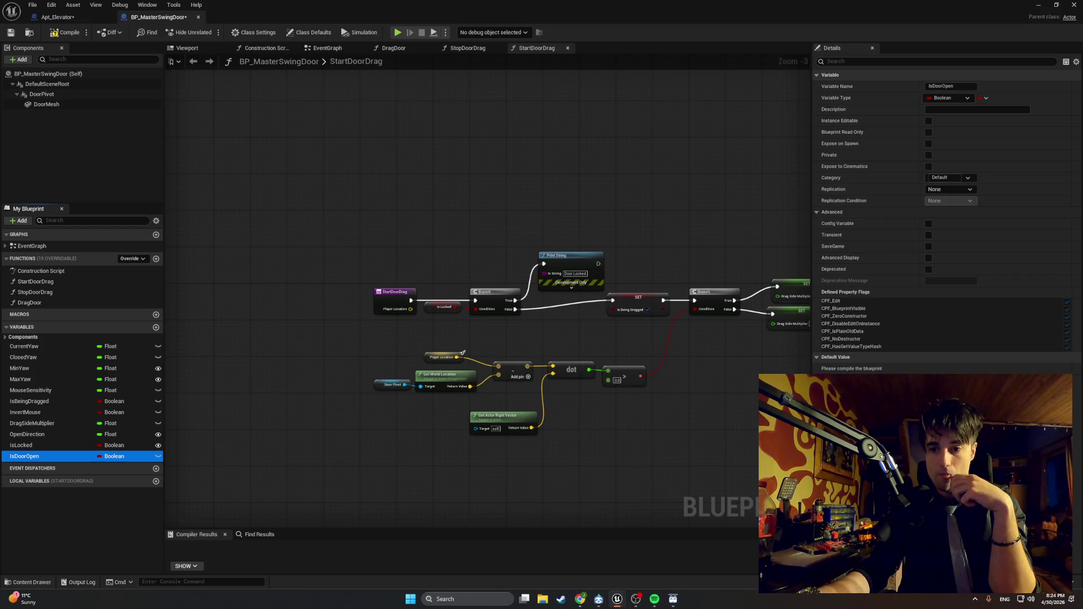
{"action": "scroll", "coordinate": [633, 423], "scroll_direction": "up", "scroll_amount": 1}
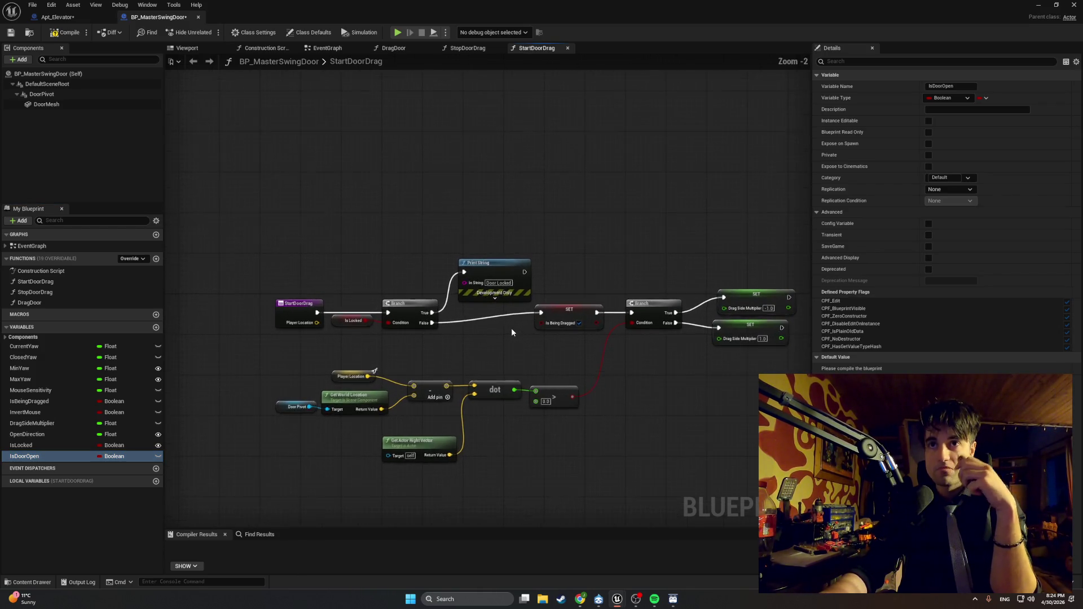
{"action": "scroll", "coordinate": [511, 333], "scroll_direction": "up", "scroll_amount": 2}
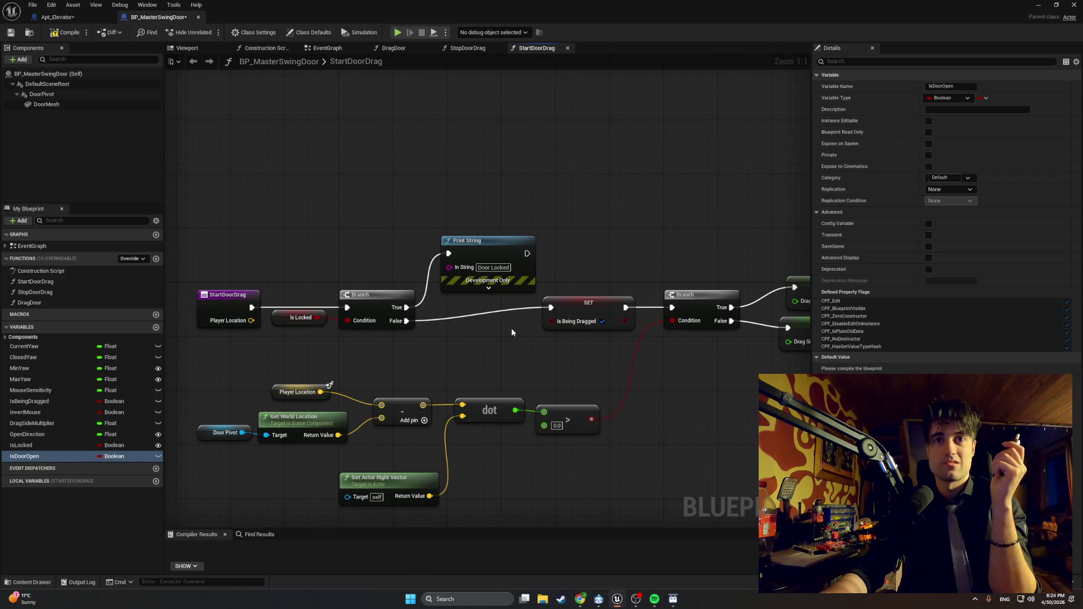
{"action": "left_click_drag", "start_coordinate": [501, 342], "coordinate": [561, 331]}
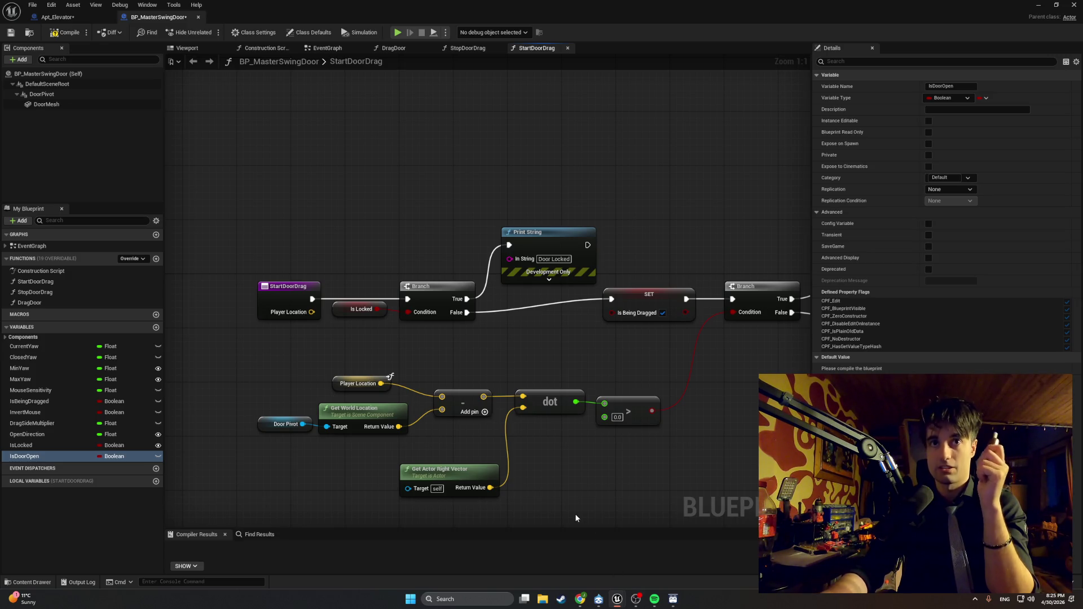
{"action": "mouse_move", "coordinate": [468, 416]}
{"action": "left_mouse_down"}
{"action": "mouse_move", "coordinate": [459, 355]}
{"action": "mouse_move", "coordinate": [183, 348]}
{"action": "mouse_move", "coordinate": [377, 331]}
{"action": "mouse_move", "coordinate": [438, 308]}
{"action": "left_mouse_up"}
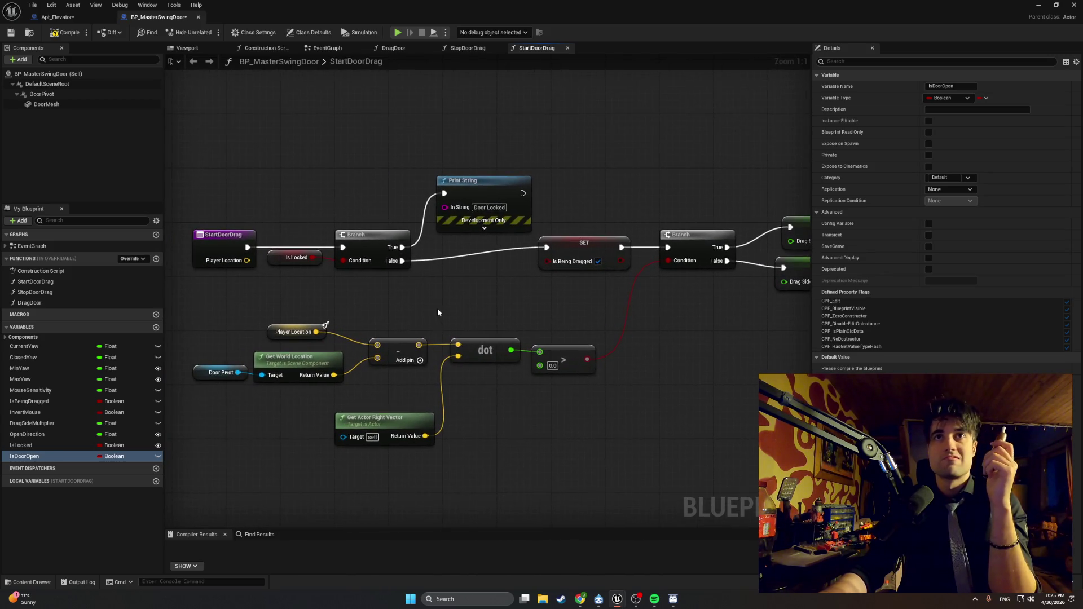
{"action": "left_click", "coordinate": [460, 51]}
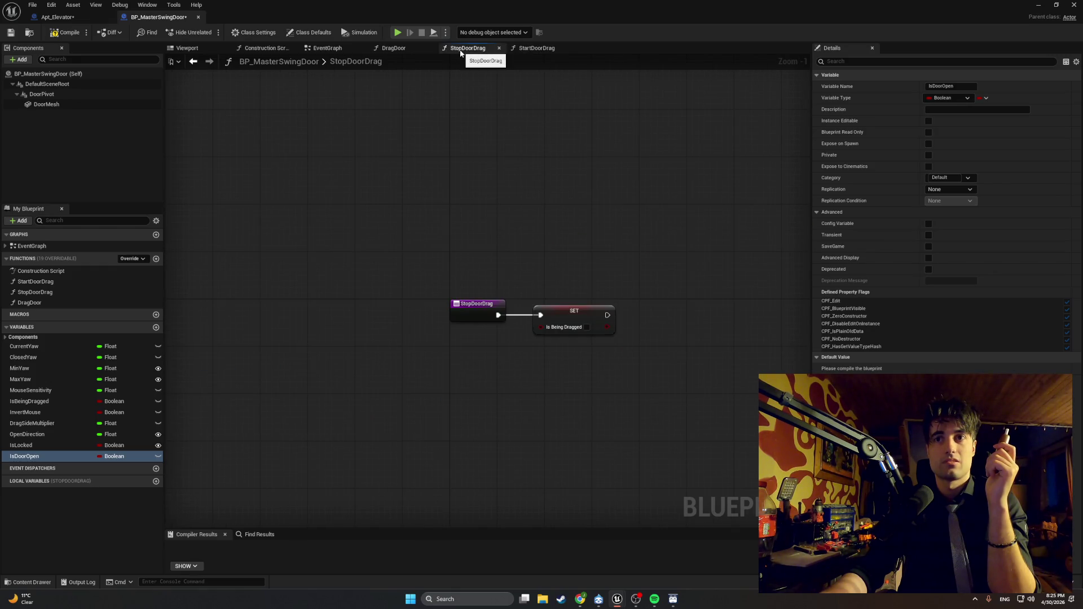
Step: Return to the StartDoorDrag function graph
{"action": "left_click", "coordinate": [533, 49]}
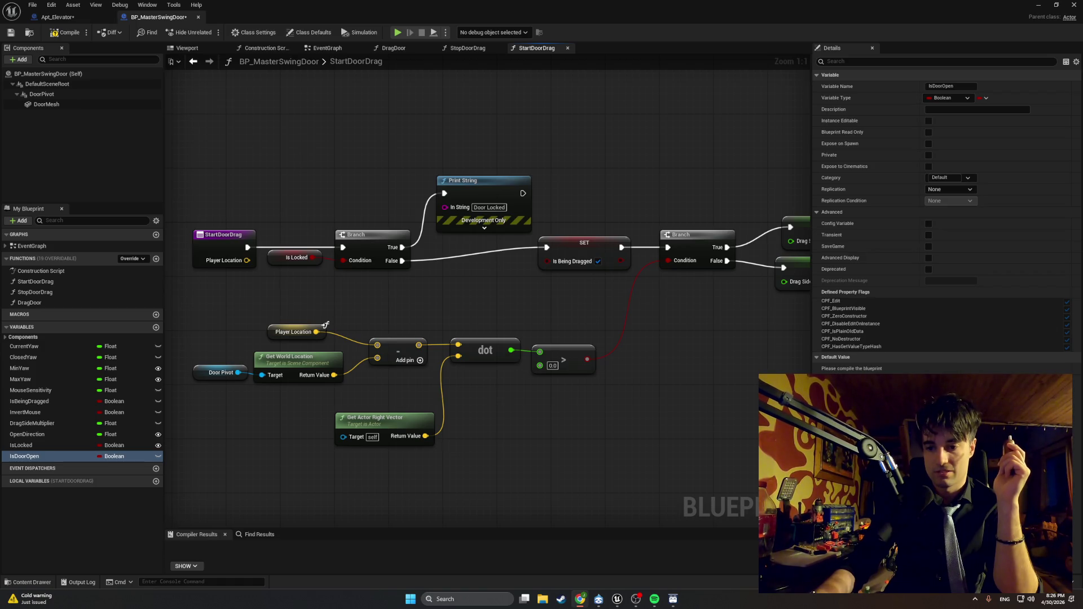
Step: Pan the StartDoorDrag graph to reveal the Drag Side Multiplier nodes
{"action": "key", "text": "alt+Tab"}
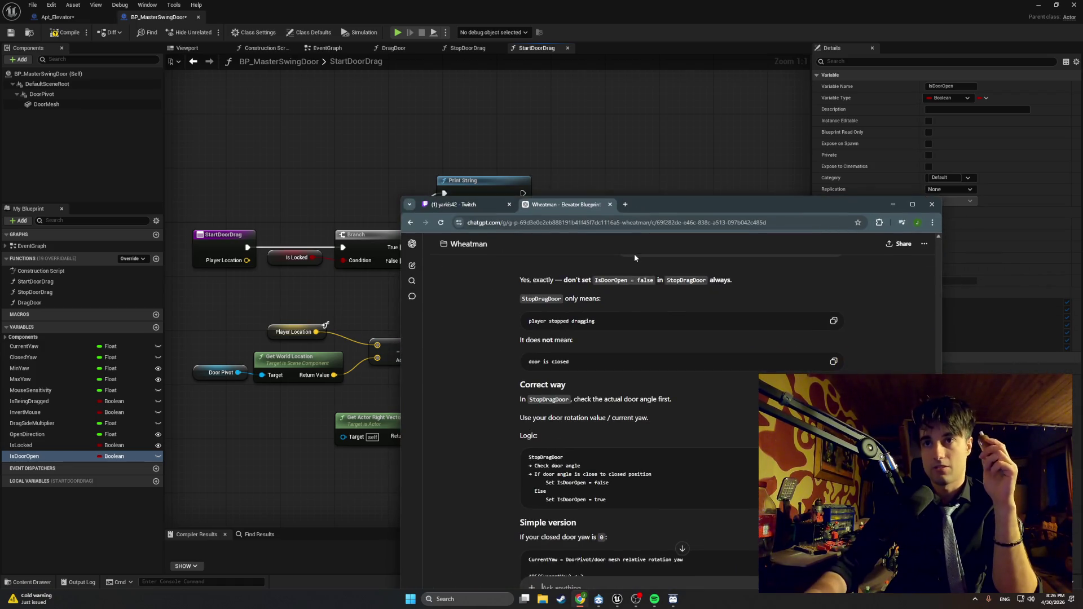
{"action": "left_click", "coordinate": [310, 196]}
{"action": "mouse_move", "coordinate": [296, 238]}
{"action": "left_mouse_down"}
{"action": "mouse_move", "coordinate": [317, 213]}
{"action": "mouse_move", "coordinate": [382, 215]}
{"action": "left_mouse_up"}
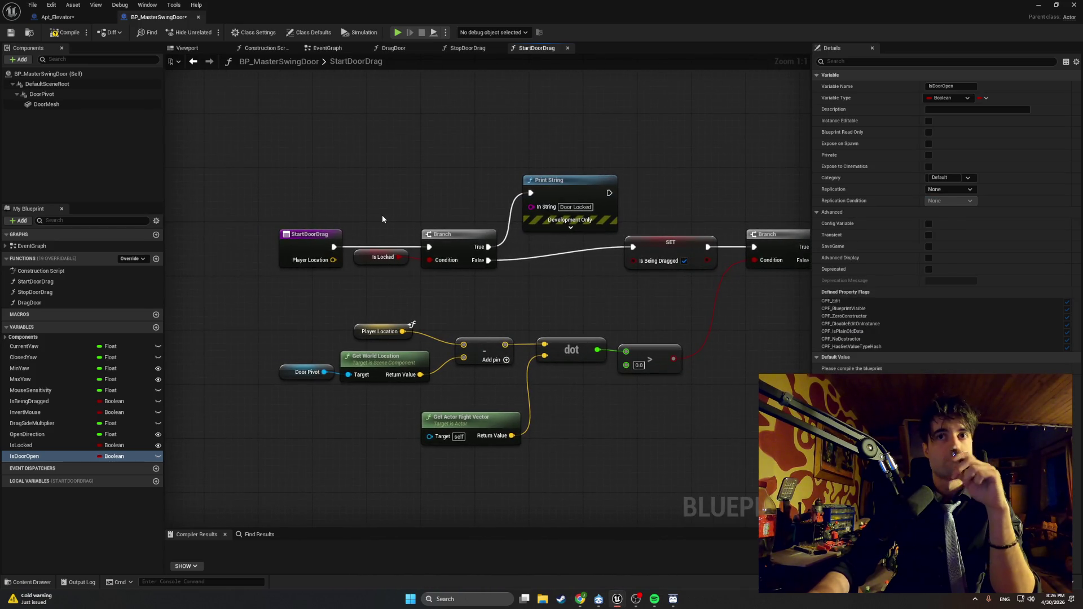
{"action": "left_click_drag", "start_coordinate": [410, 219], "coordinate": [330, 214]}
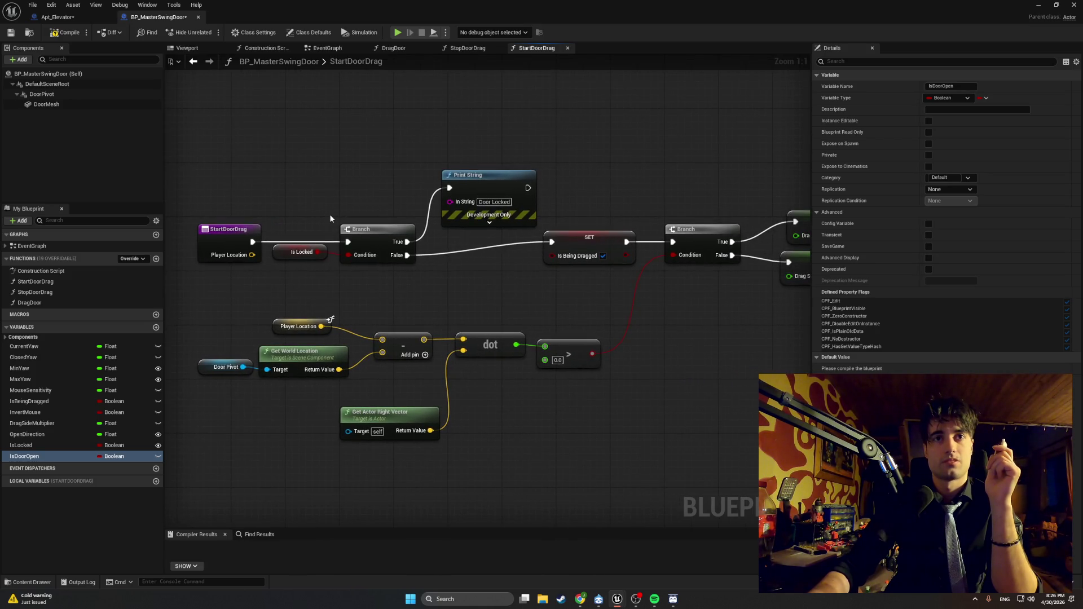
{"action": "left_click_drag", "start_coordinate": [330, 218], "coordinate": [276, 212]}
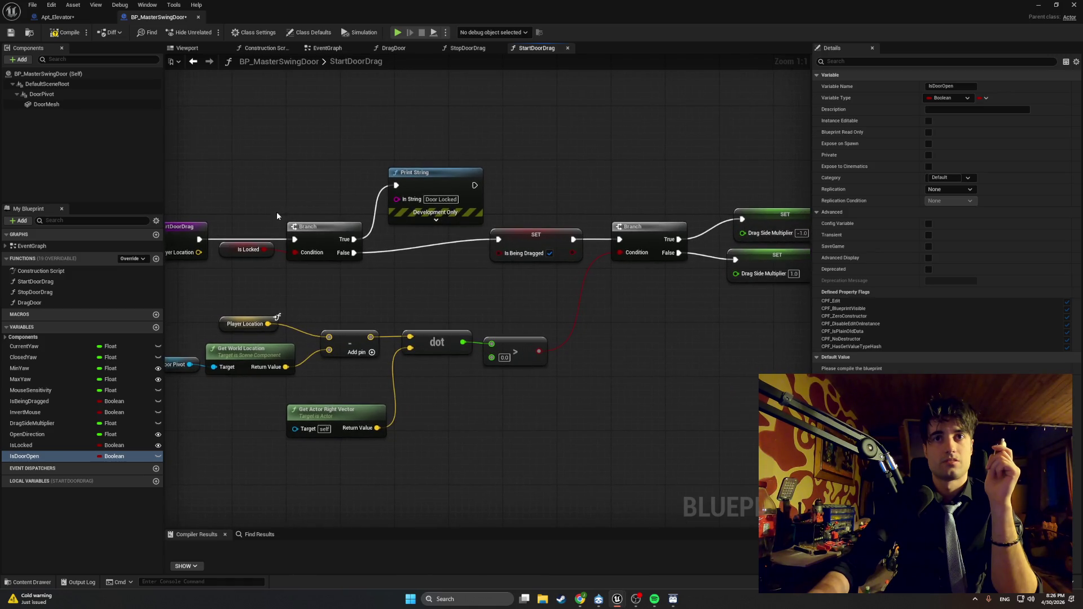
{"action": "mouse_move", "coordinate": [431, 250]}
{"action": "left_mouse_down"}
{"action": "mouse_move", "coordinate": [387, 249]}
{"action": "mouse_move", "coordinate": [418, 250]}
{"action": "left_mouse_up"}
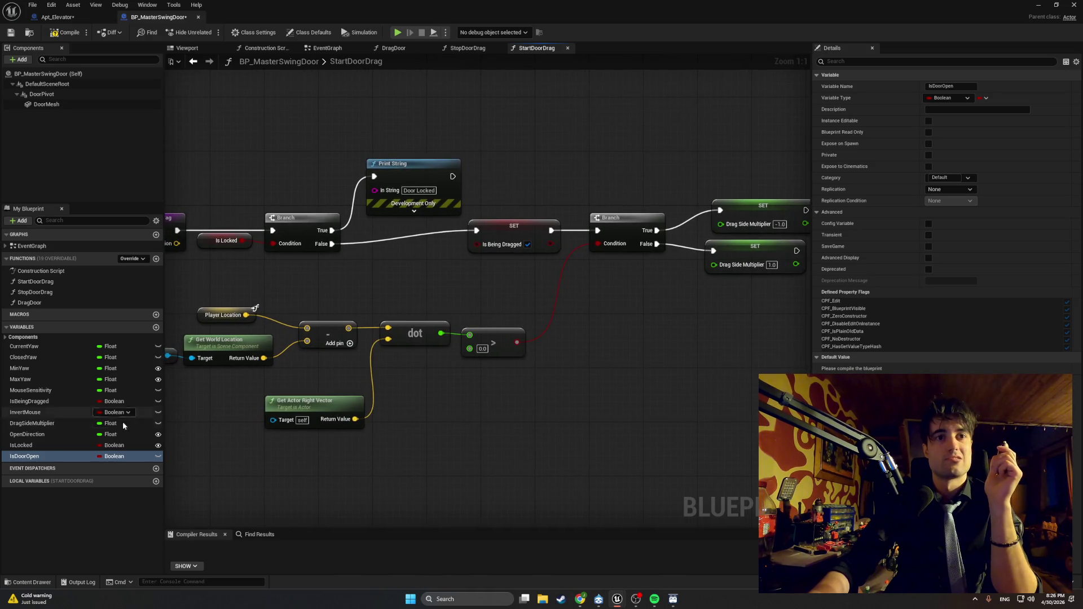
Step: Add a SET Is Door Open node set to true, compile the Blueprint, and switch to ChatGPT
{"action": "left_click_drag", "start_coordinate": [73, 458], "coordinate": [377, 272]}
{"action": "left_click", "coordinate": [391, 278]}
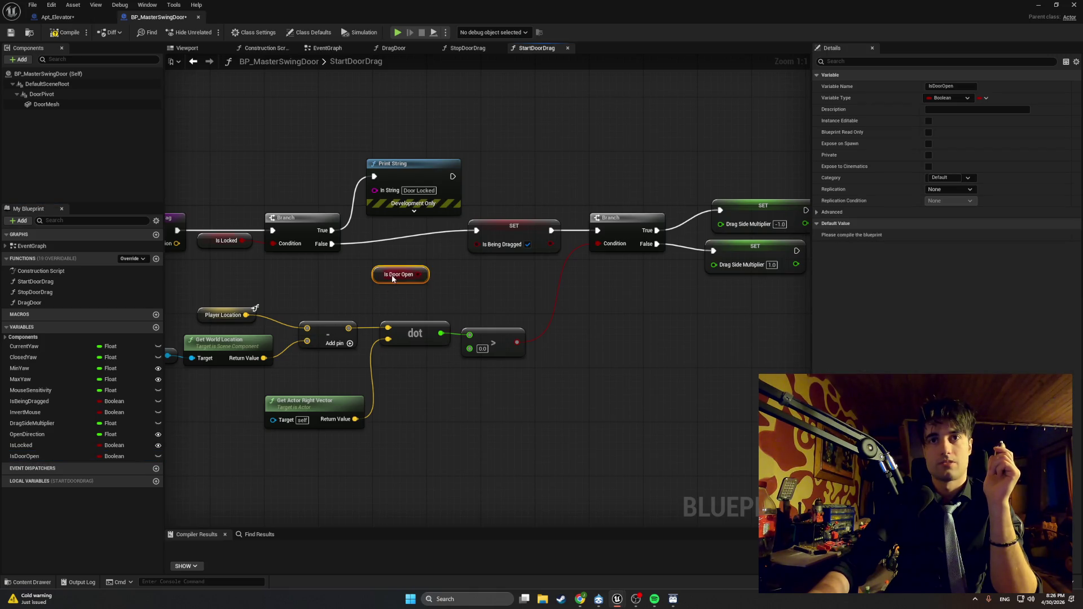
{"action": "key", "text": "Delete"}
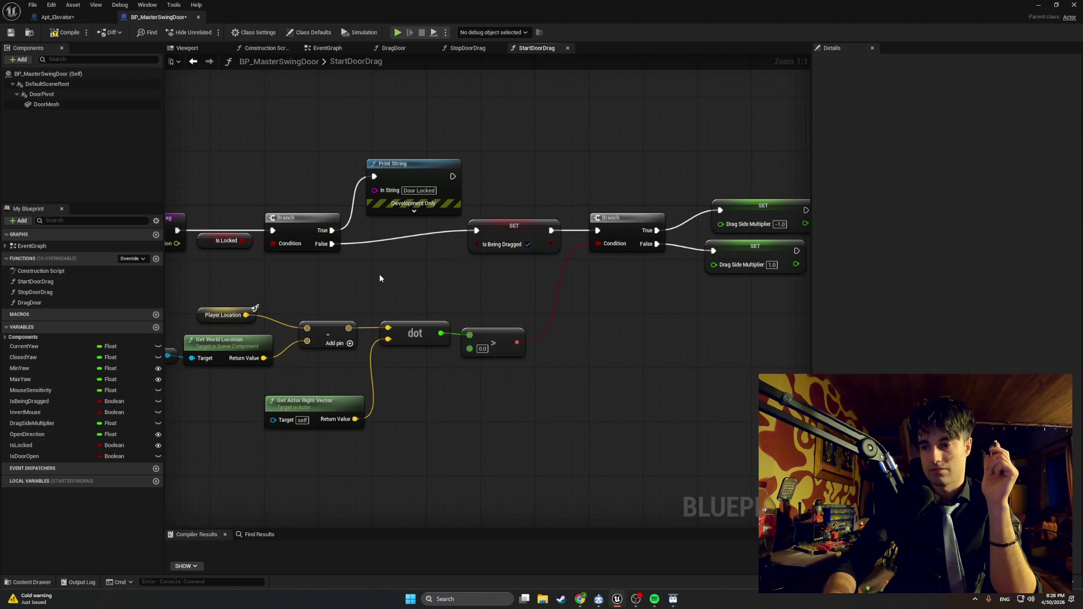
{"action": "left_click_drag", "start_coordinate": [45, 456], "coordinate": [396, 259]}
{"action": "left_click", "coordinate": [372, 298]}
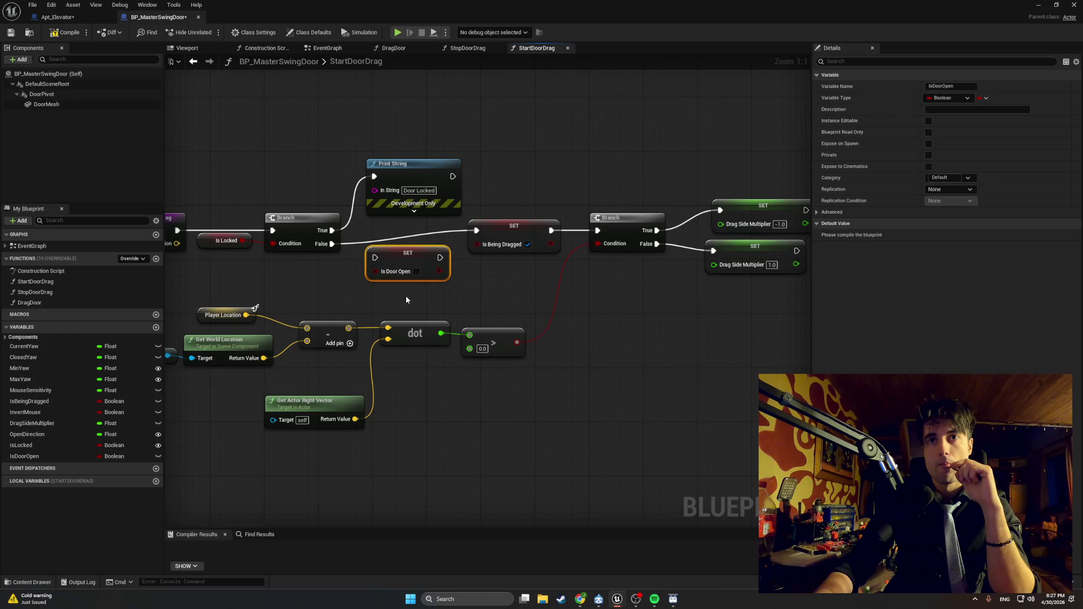
{"action": "left_click", "coordinate": [406, 300]}
{"action": "left_click", "coordinate": [416, 271]}
{"action": "left_click_drag", "start_coordinate": [335, 276], "coordinate": [398, 282]}
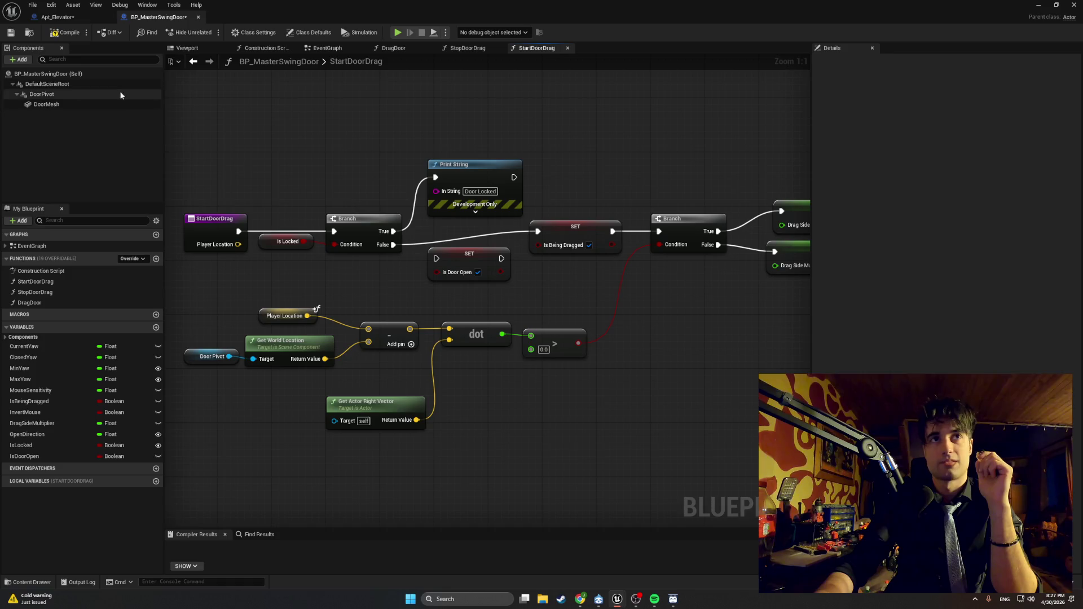
{"action": "left_click", "coordinate": [65, 32]}
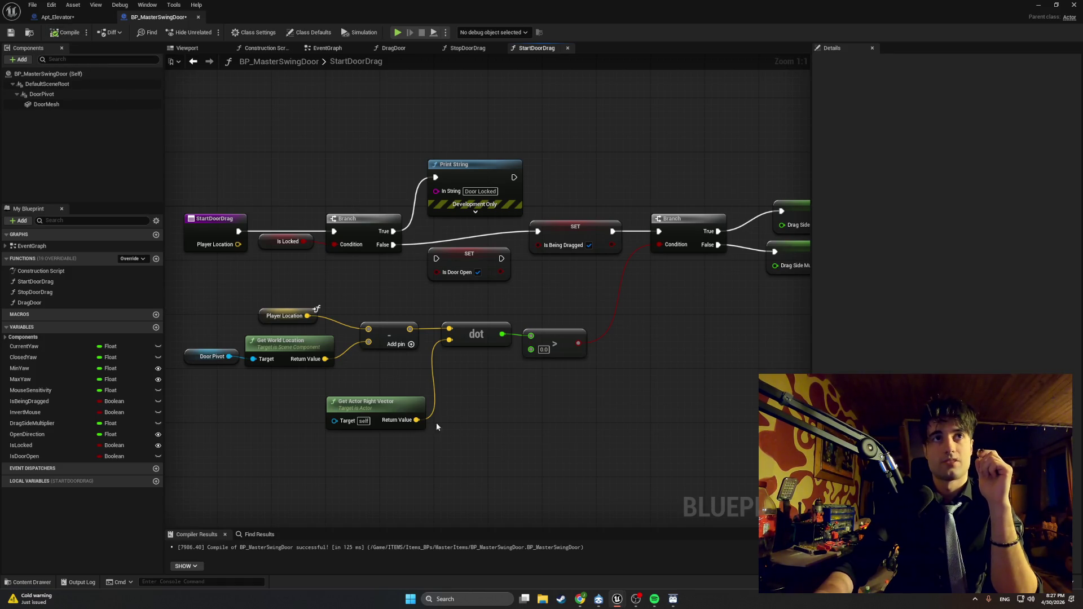
{"action": "left_click", "coordinate": [589, 599]}
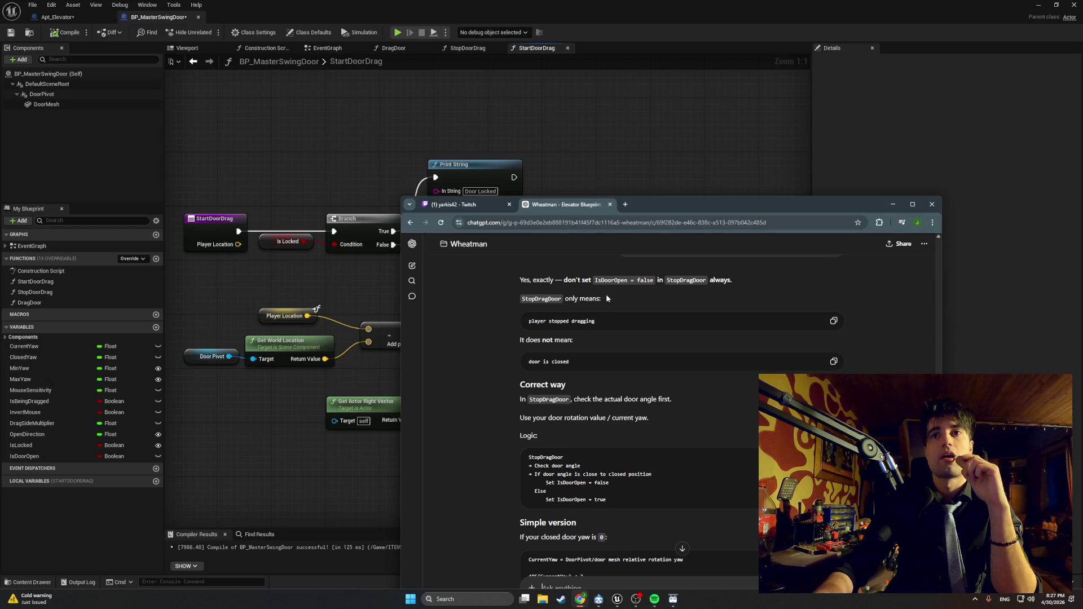
Step: Read ChatGPT's StopDoorDrag advice to check door yaw within 3–5 degrees, then return to Unreal
{"action": "left_click_drag", "start_coordinate": [583, 279], "coordinate": [645, 281]}
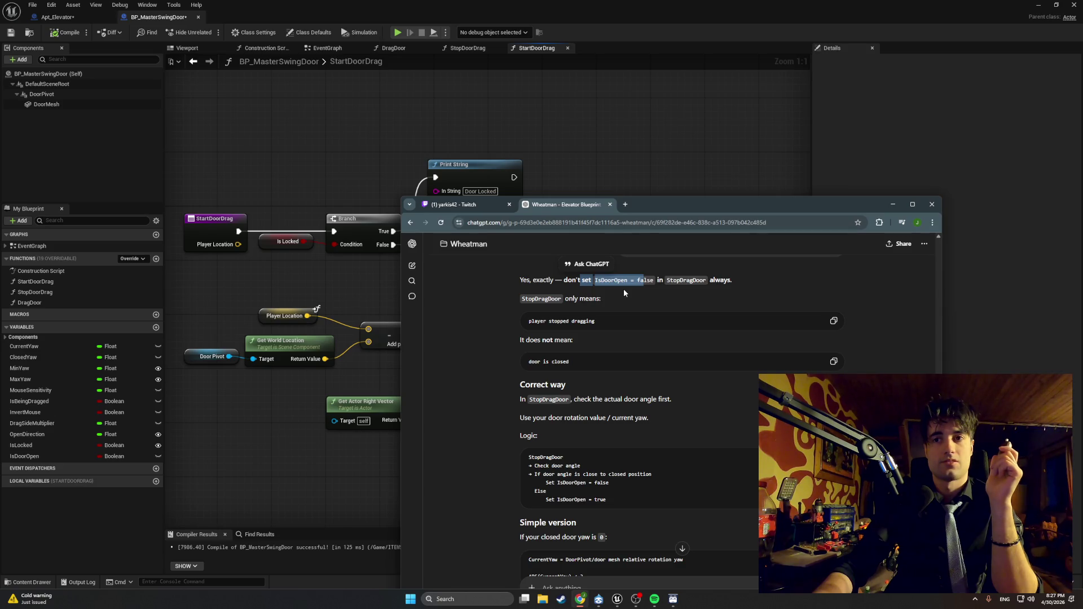
{"action": "scroll", "coordinate": [613, 387], "scroll_direction": "down", "scroll_amount": 1}
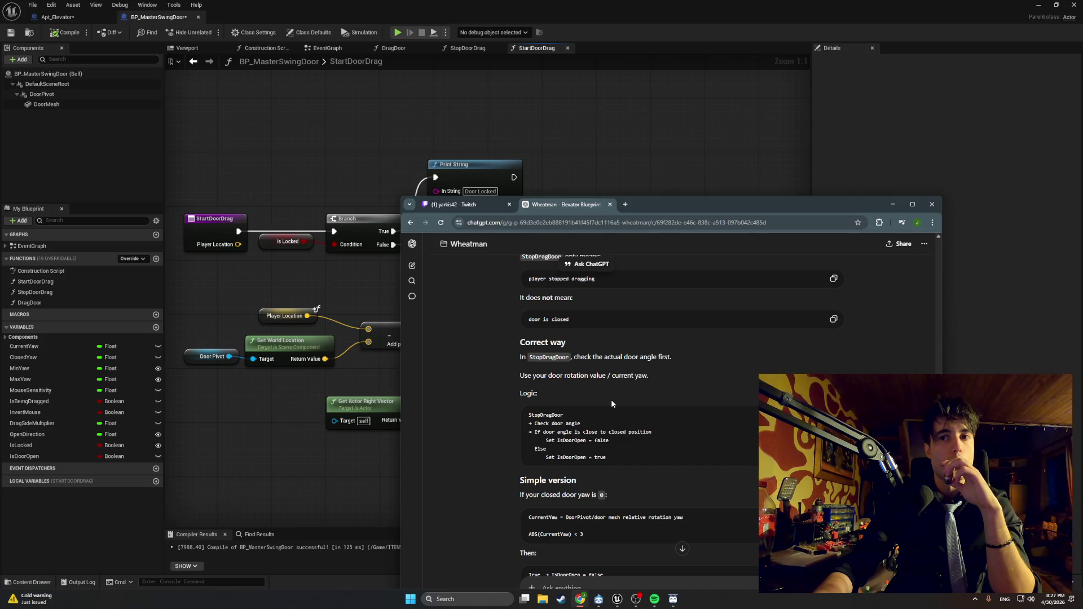
{"action": "scroll", "coordinate": [611, 399], "scroll_direction": "down", "scroll_amount": 1}
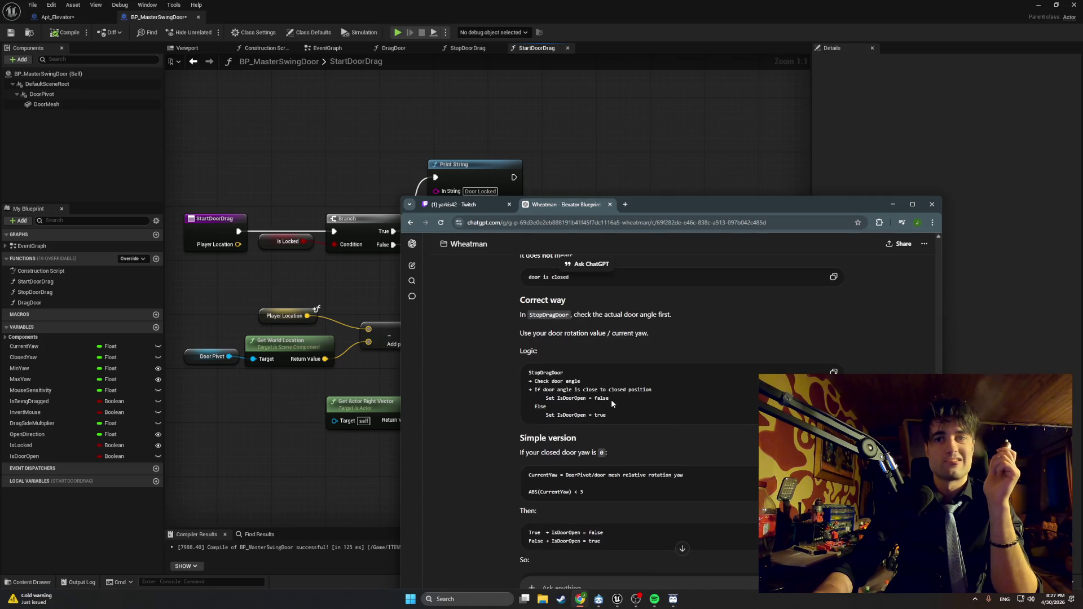
{"action": "scroll", "coordinate": [612, 401], "scroll_direction": "down", "scroll_amount": 3}
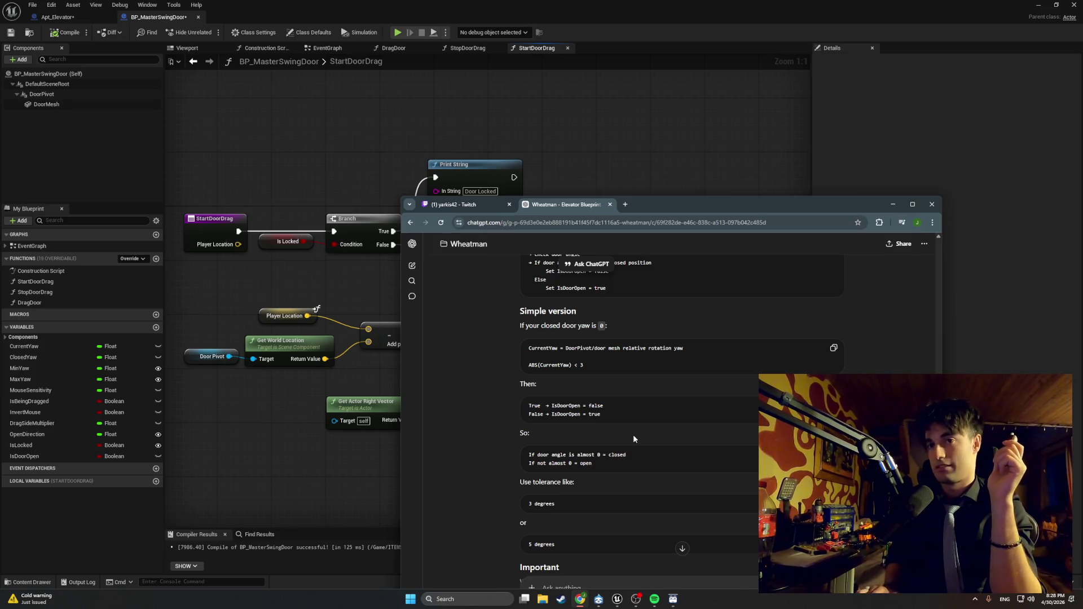
{"action": "scroll", "coordinate": [498, 455], "scroll_direction": "down", "scroll_amount": 1}
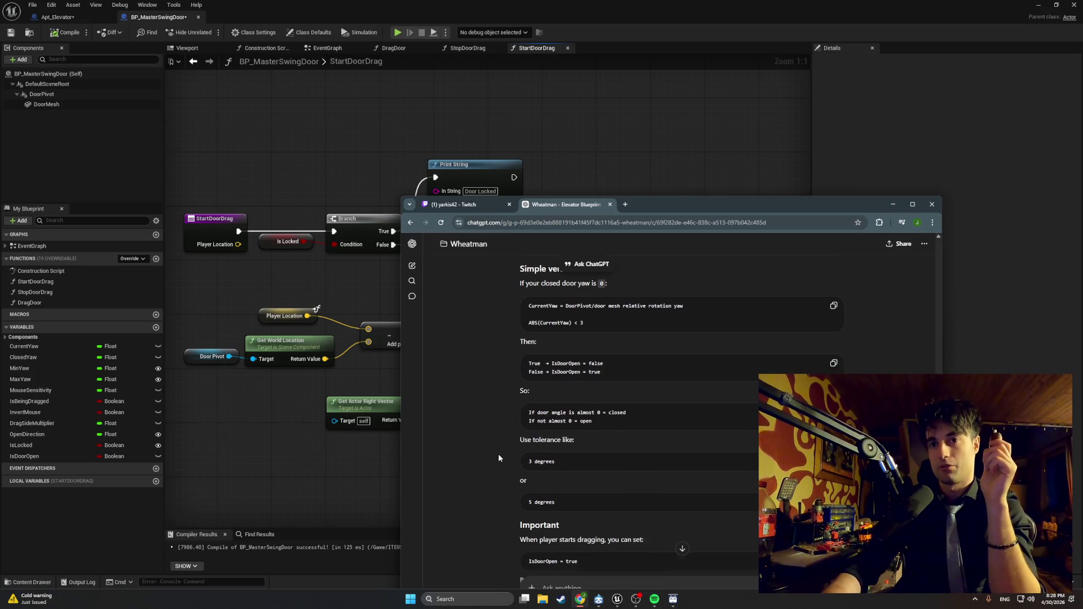
{"action": "scroll", "coordinate": [498, 453], "scroll_direction": "down", "scroll_amount": 1}
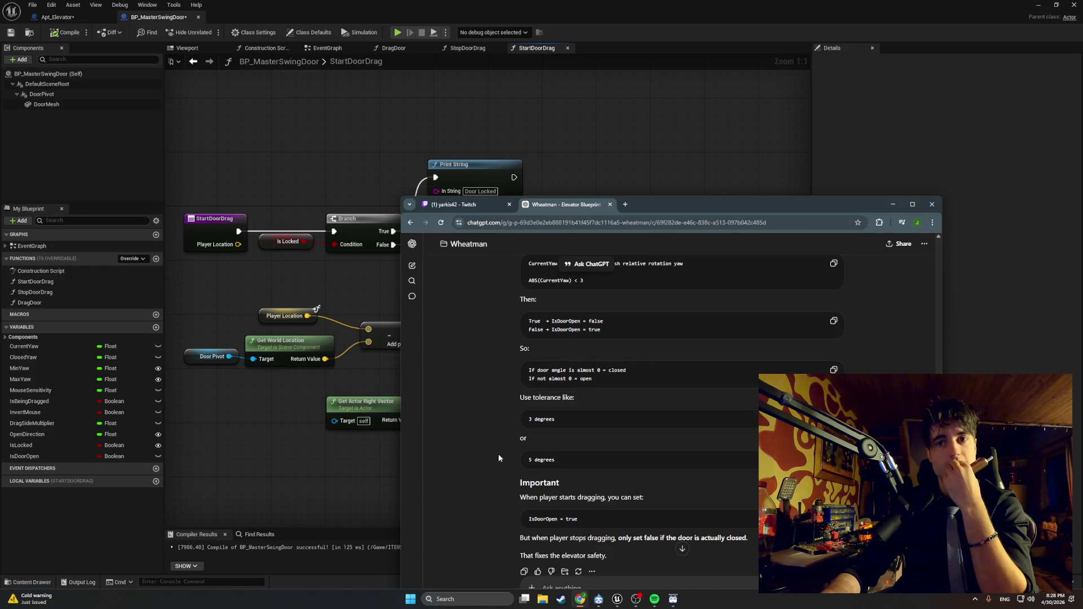
{"action": "scroll", "coordinate": [499, 457], "scroll_direction": "down", "scroll_amount": 1}
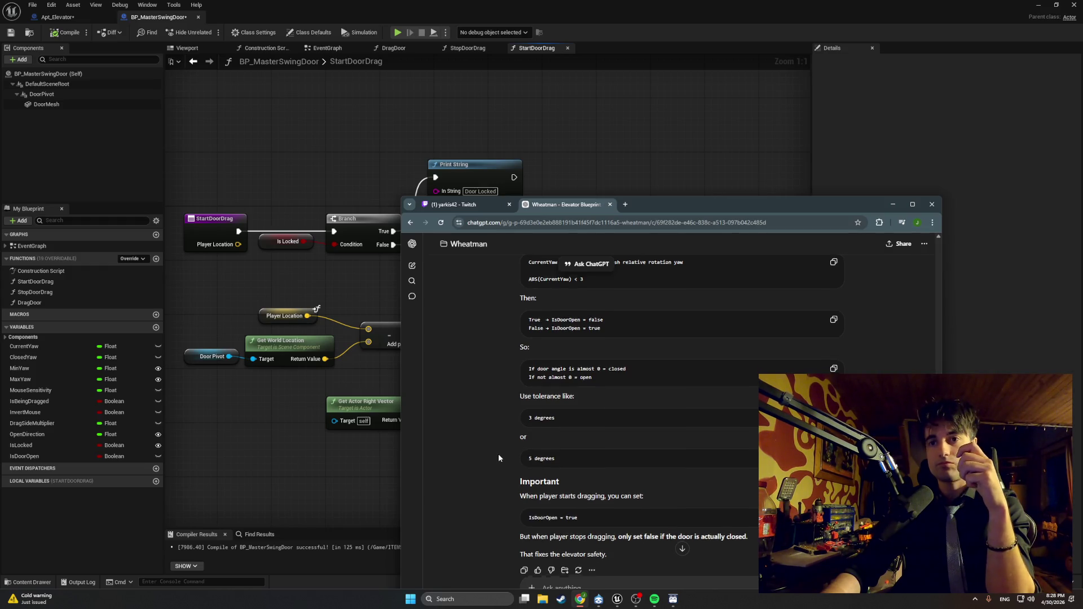
{"action": "scroll", "coordinate": [499, 456], "scroll_direction": "up", "scroll_amount": 6}
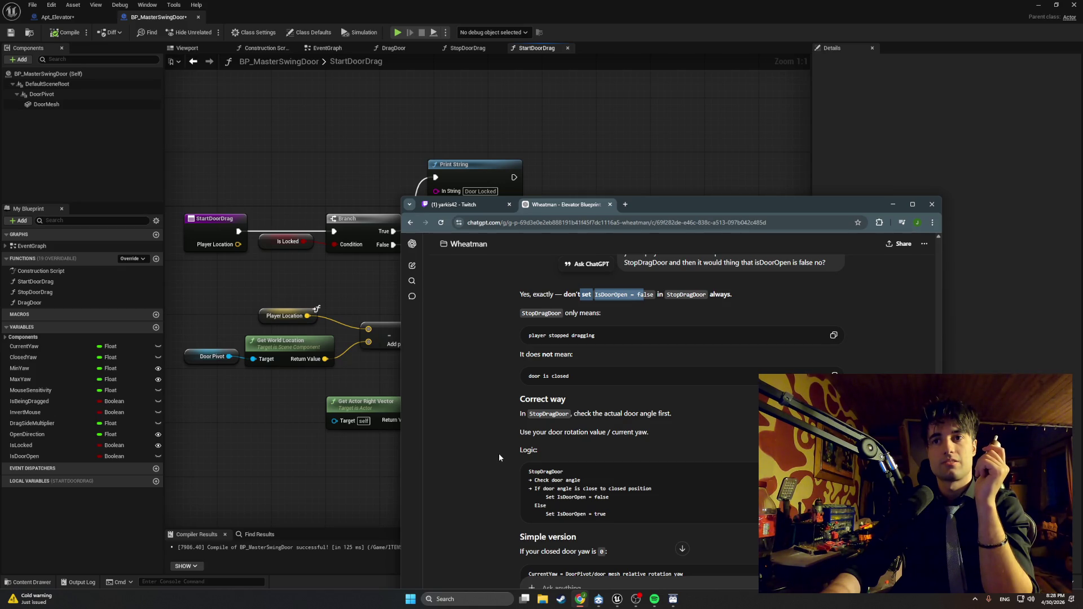
{"action": "left_click", "coordinate": [459, 51]}
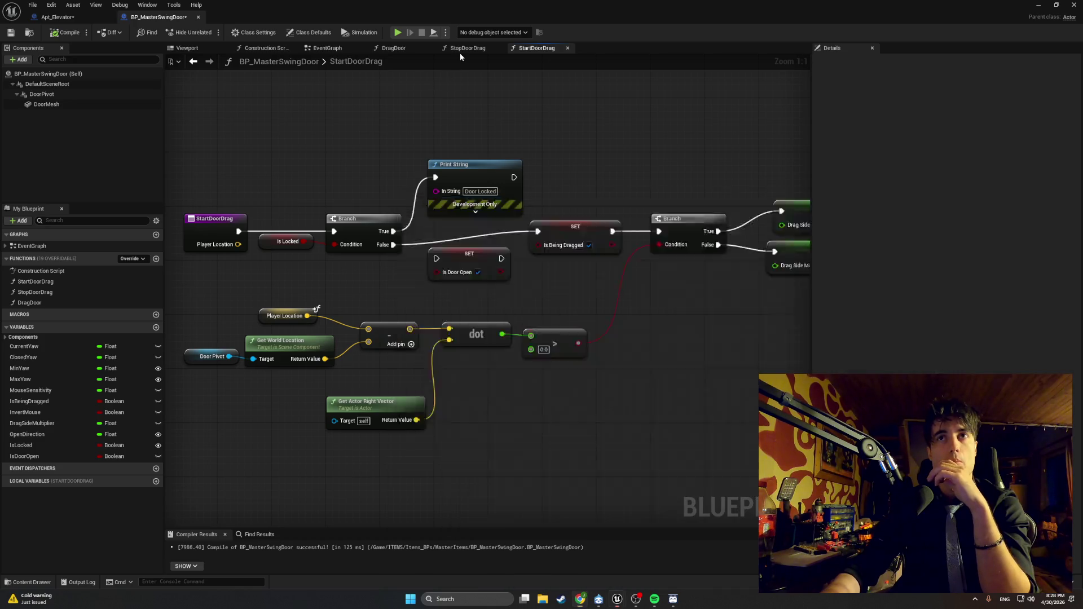
{"action": "left_click", "coordinate": [464, 48]}
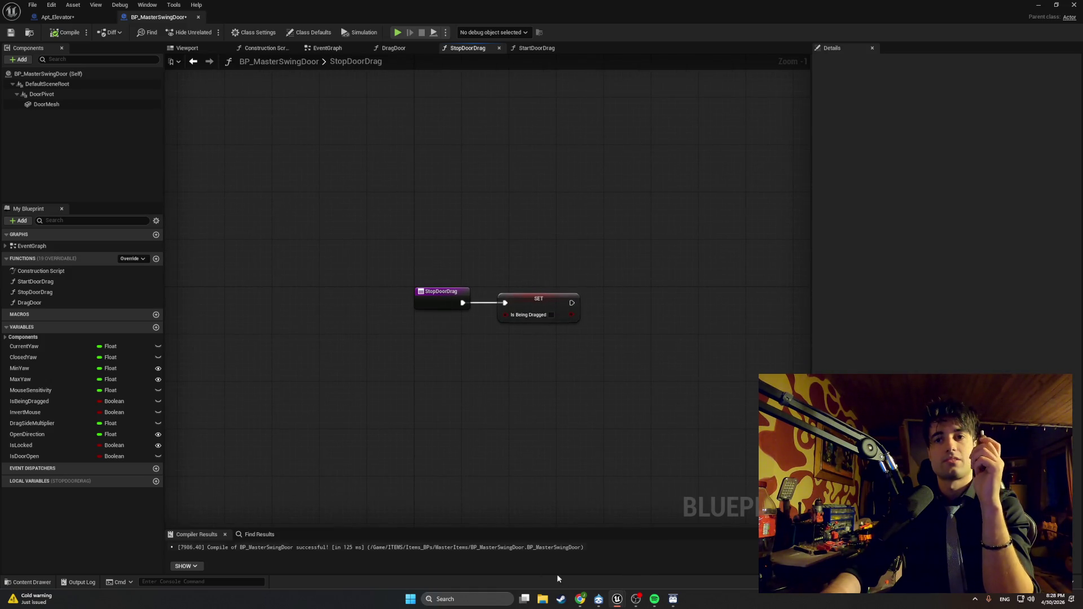
{"action": "left_click", "coordinate": [580, 599]}
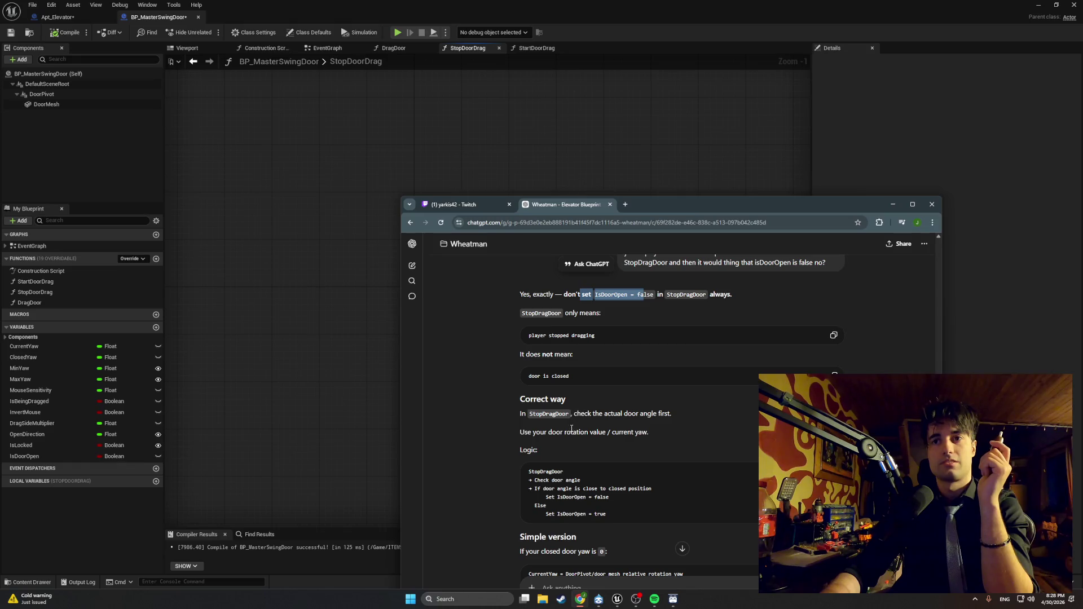
{"action": "scroll", "coordinate": [554, 435], "scroll_direction": "down", "scroll_amount": 1}
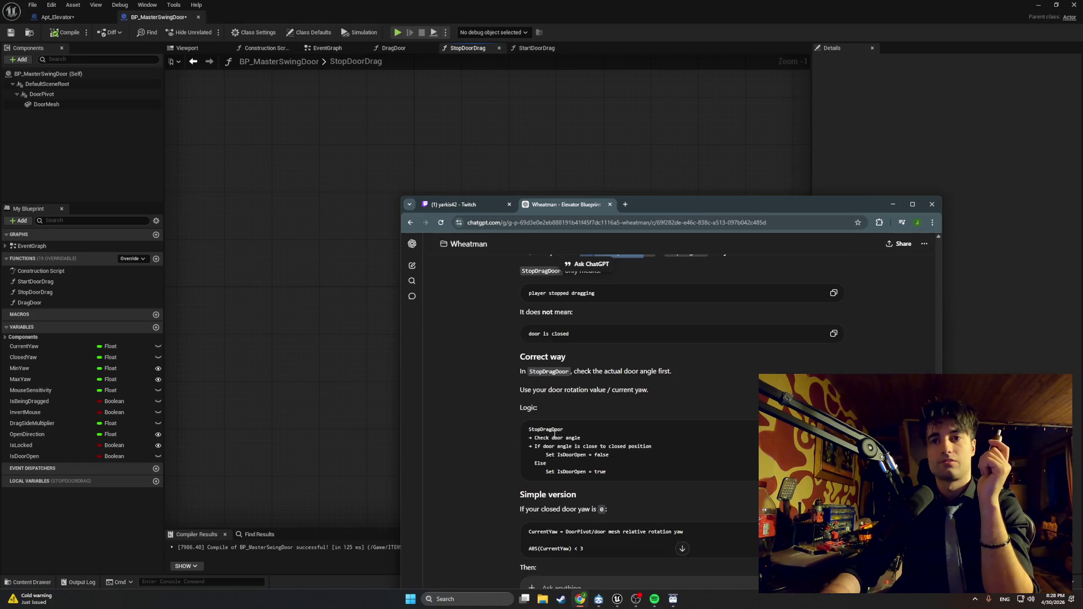
{"action": "scroll", "coordinate": [554, 434], "scroll_direction": "down", "scroll_amount": 1}
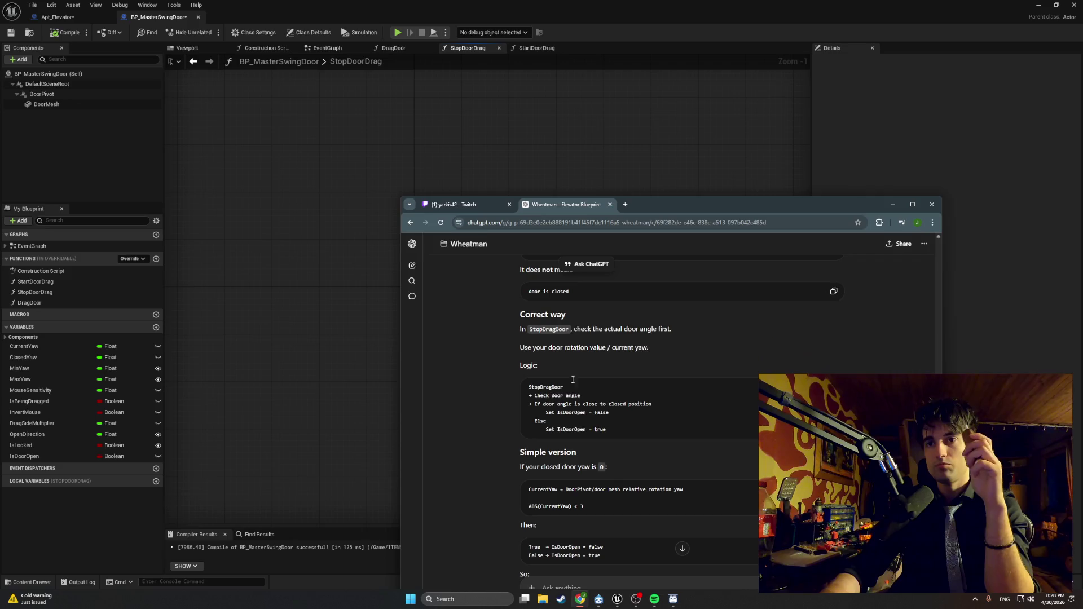
{"action": "mouse_move", "coordinate": [660, 205]}
{"action": "left_mouse_down"}
{"action": "mouse_move", "coordinate": [658, 397]}
{"action": "mouse_move", "coordinate": [658, 305]}
{"action": "left_mouse_up"}
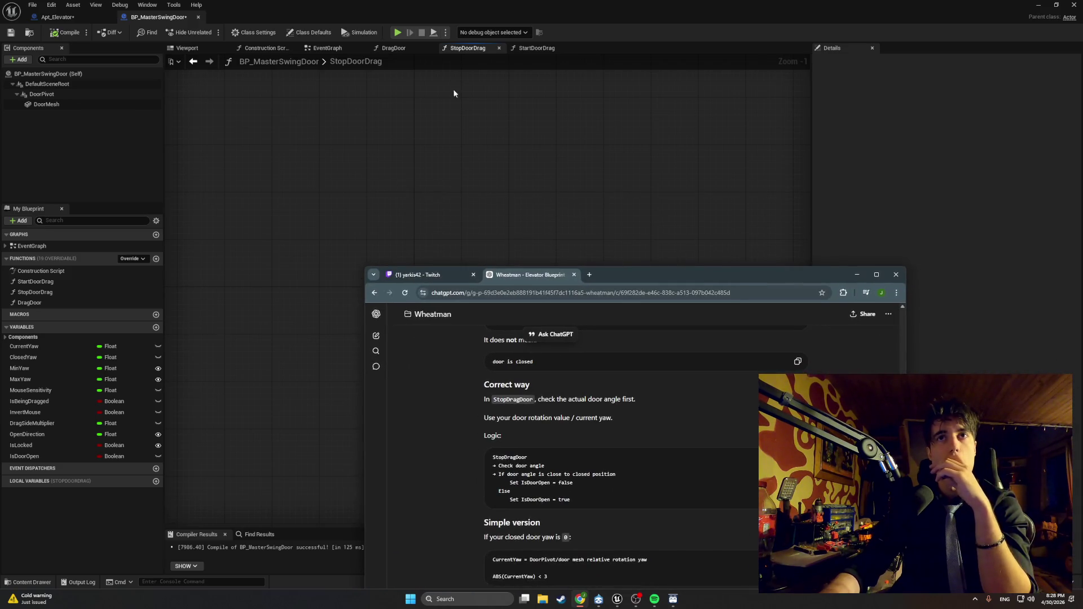
{"action": "left_click", "coordinate": [515, 47]}
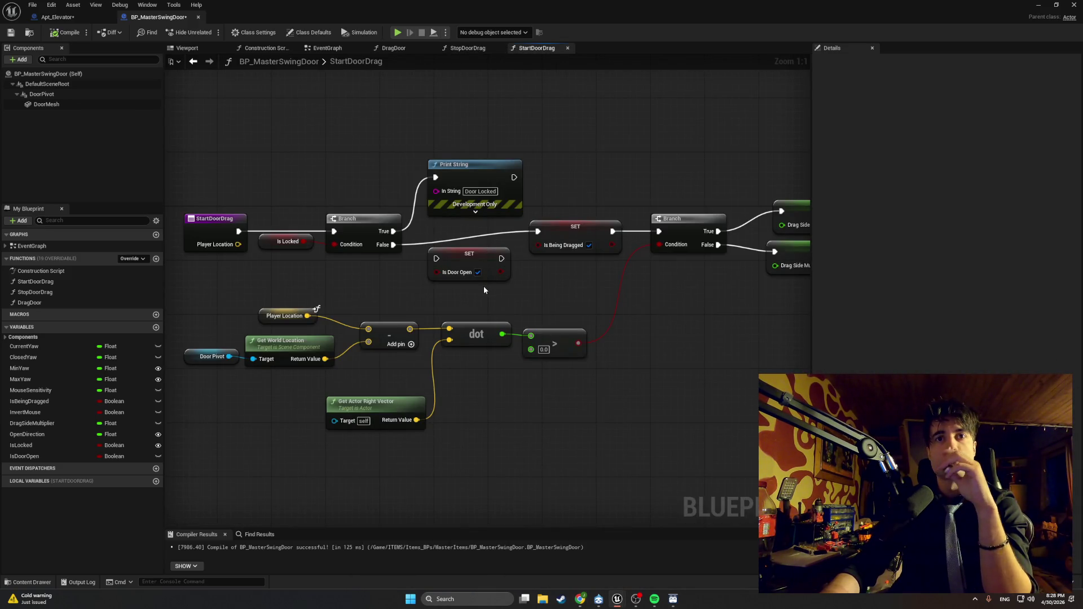
{"action": "scroll", "coordinate": [485, 278], "scroll_direction": "down", "scroll_amount": 1}
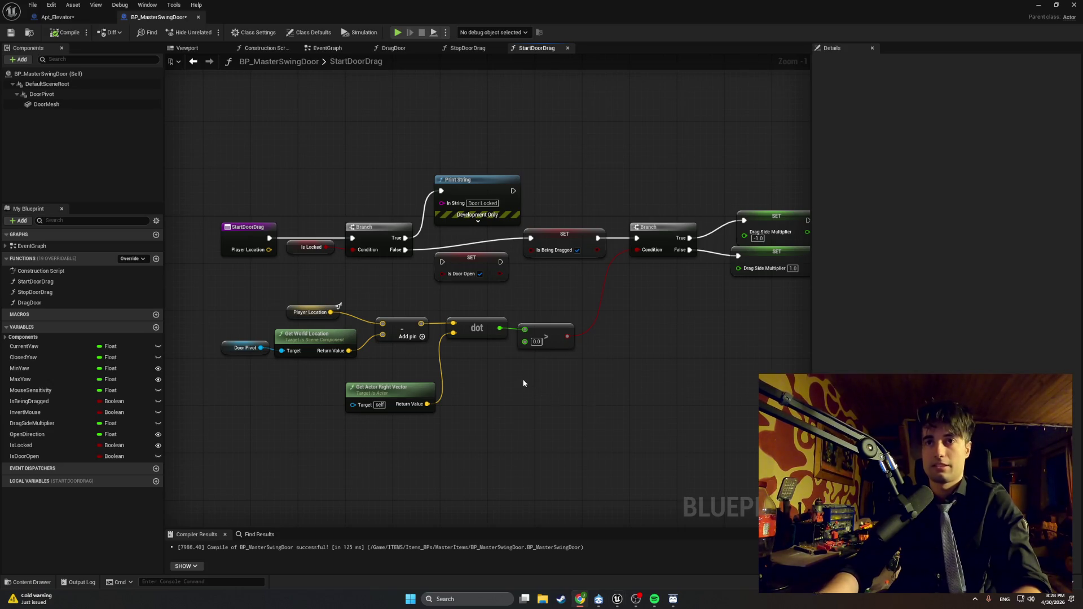
{"action": "left_click_drag", "start_coordinate": [525, 382], "coordinate": [456, 388]}
Step: Pan the StartDoorDrag graph back toward the Branch nodes
{"action": "left_click_drag", "start_coordinate": [455, 325], "coordinate": [535, 317]}
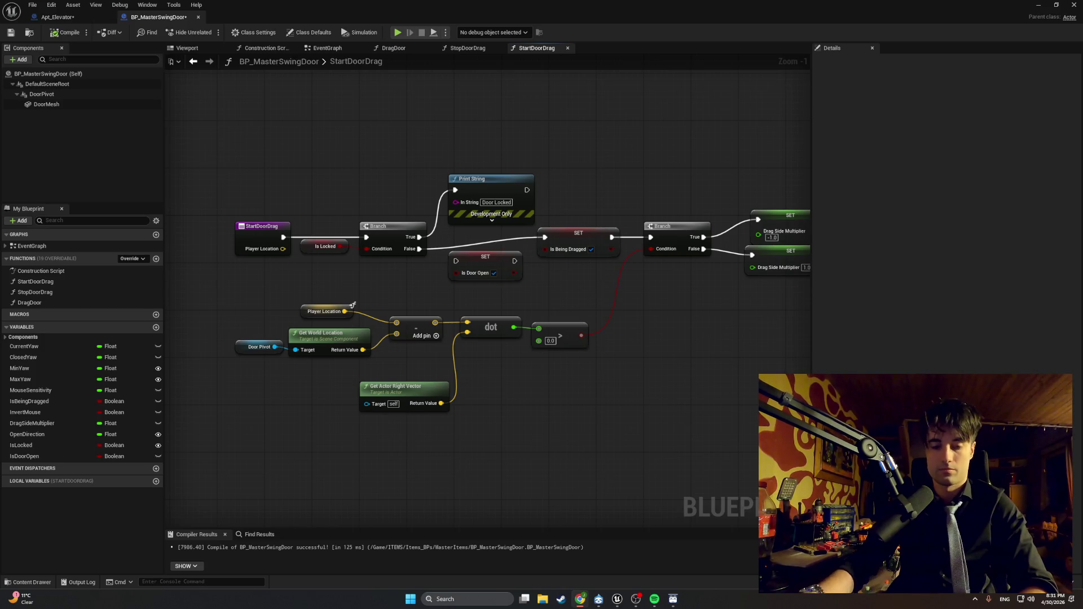
Step: Capture a screenshot of the StartDoorDrag graph
{"action": "mouse_move", "coordinate": [592, 423]}
{"action": "left_mouse_down"}
{"action": "mouse_move", "coordinate": [535, 443]}
{"action": "mouse_move", "coordinate": [547, 448]}
{"action": "left_mouse_up"}
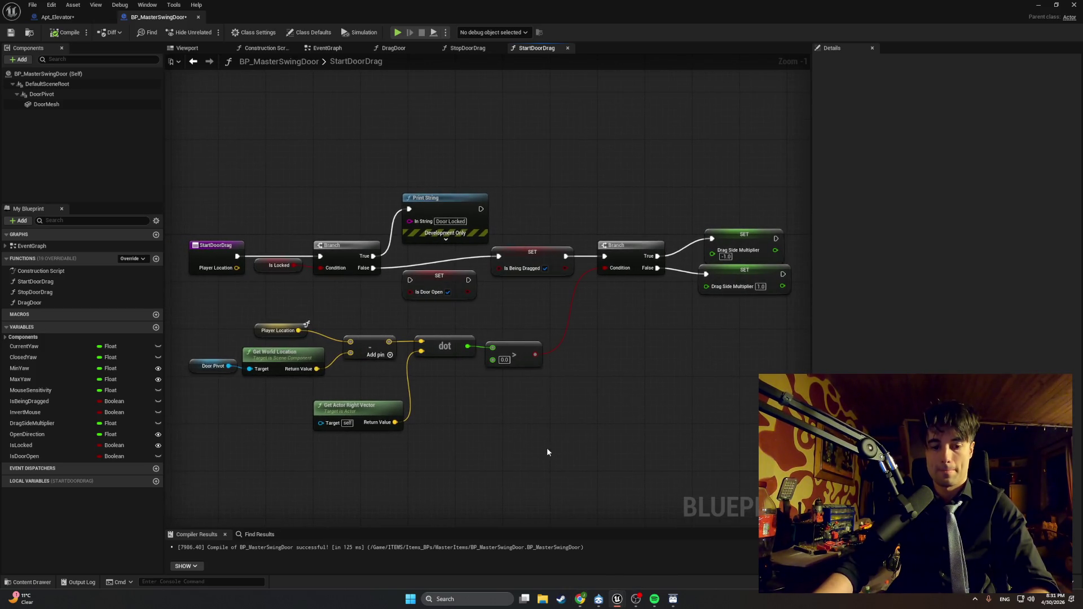
{"action": "key", "text": "super+shift+s"}
{"action": "mouse_move", "coordinate": [173, 463]}
{"action": "left_mouse_down"}
{"action": "mouse_move", "coordinate": [802, 193]}
{"action": "mouse_move", "coordinate": [784, 159]}
{"action": "mouse_move", "coordinate": [792, 145]}
{"action": "left_mouse_up"}
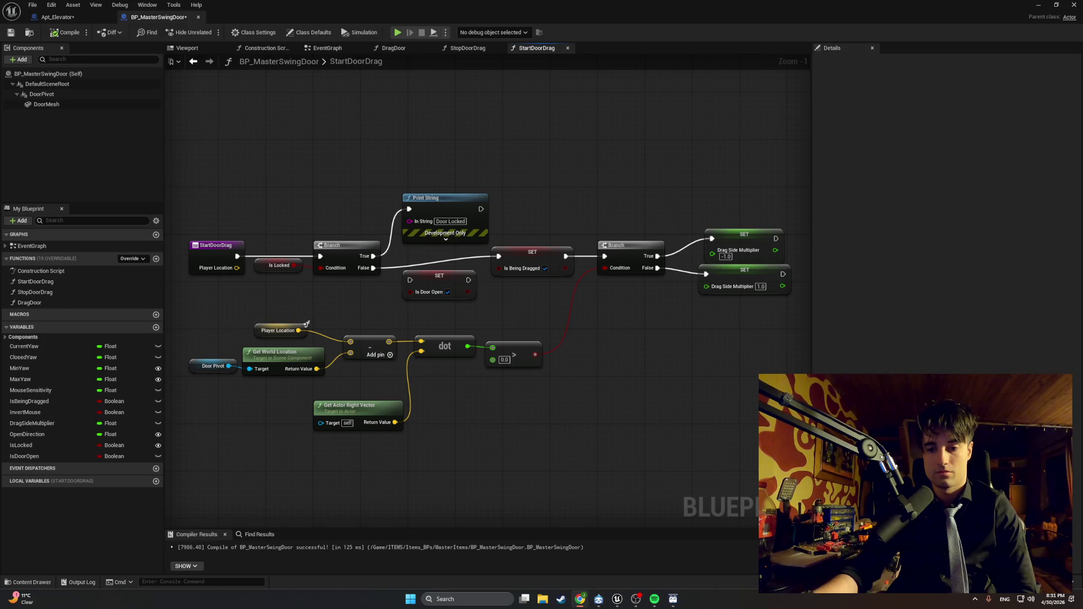
Step: Chain SET Is Door Open between Branch False and SET Is Being Dragged, then recompile
{"action": "mouse_move", "coordinate": [409, 279]}
{"action": "left_mouse_down"}
{"action": "mouse_move", "coordinate": [406, 268]}
{"action": "mouse_move", "coordinate": [373, 268]}
{"action": "left_mouse_up"}
{"action": "right_click", "coordinate": [402, 261]}
{"action": "key", "text": "Escape"}
{"action": "left_click", "coordinate": [400, 269]}
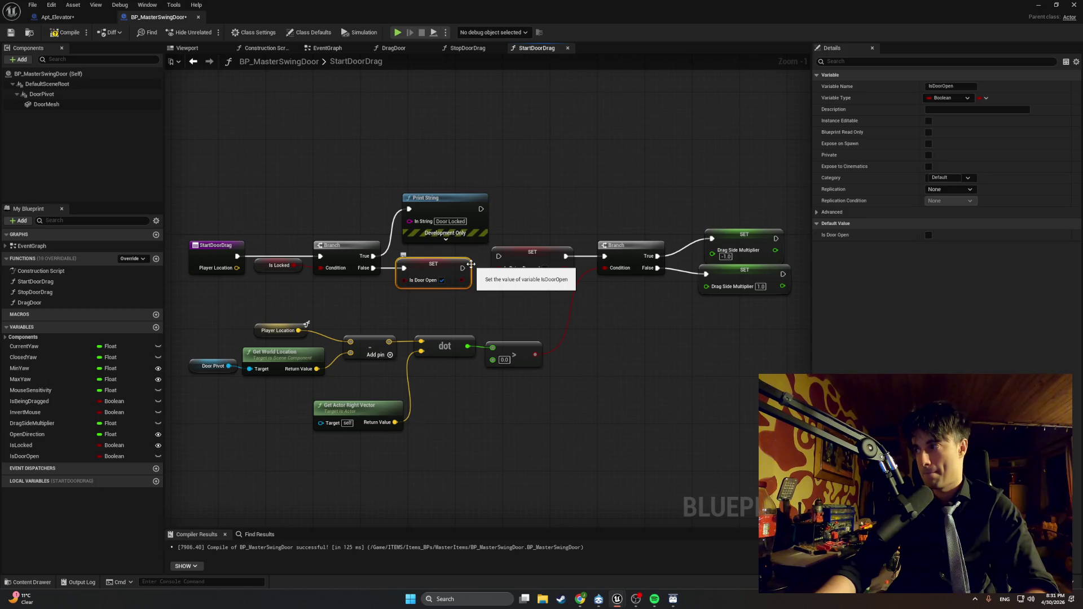
{"action": "left_click_drag", "start_coordinate": [463, 268], "coordinate": [499, 259]}
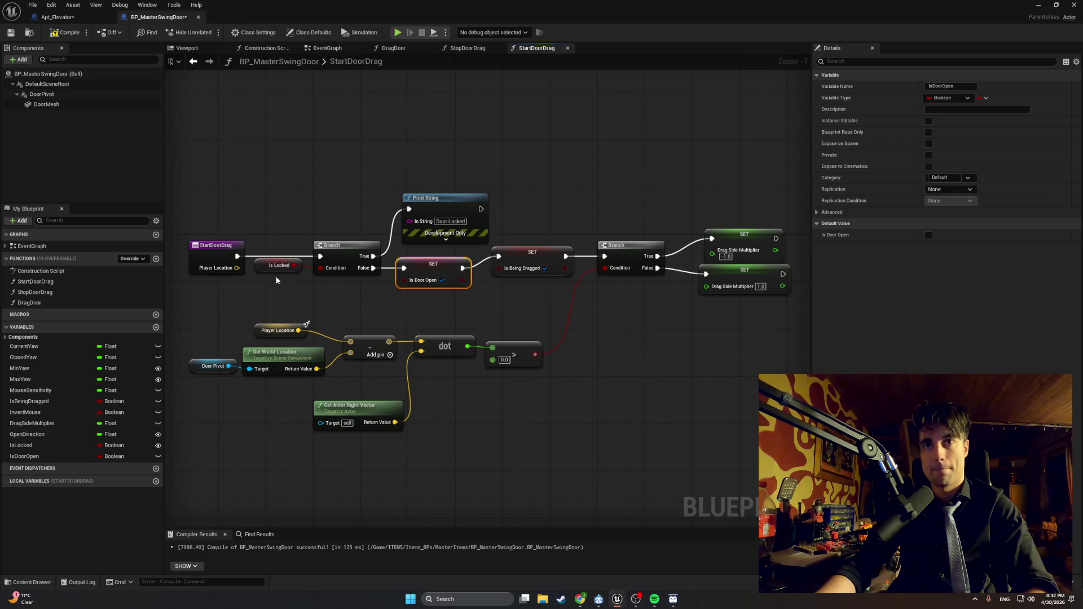
{"action": "left_click", "coordinate": [66, 33]}
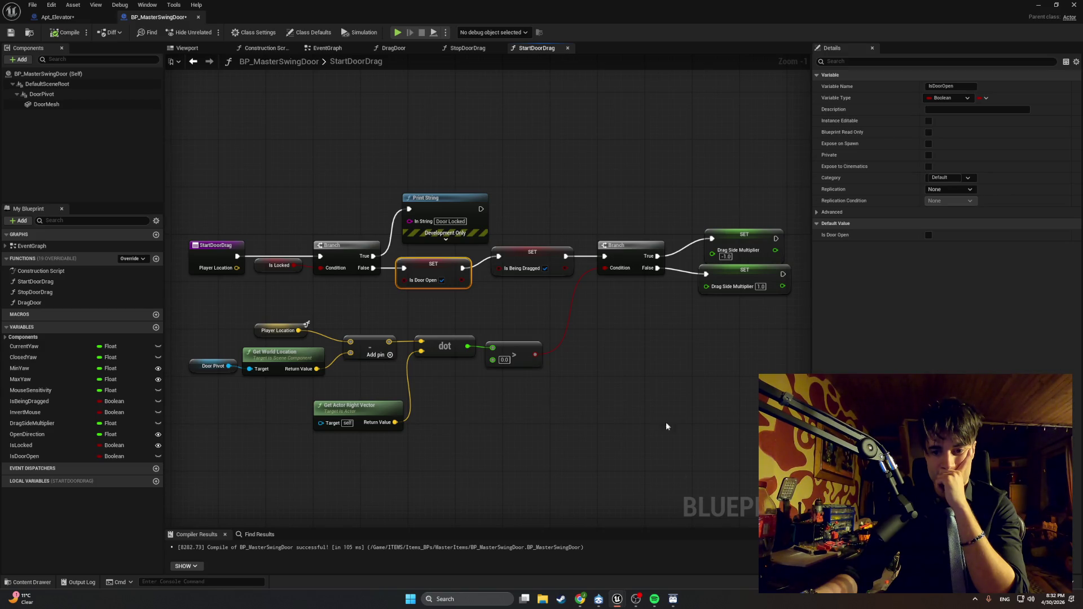
{"action": "mouse_move", "coordinate": [481, 208]}
{"action": "left_mouse_down"}
{"action": "mouse_move", "coordinate": [542, 217]}
{"action": "mouse_move", "coordinate": [520, 210]}
{"action": "left_mouse_up"}
Step: End the Door Locked Print String path with a Return Node, then switch to the level editor
{"action": "type", "text": "return"}
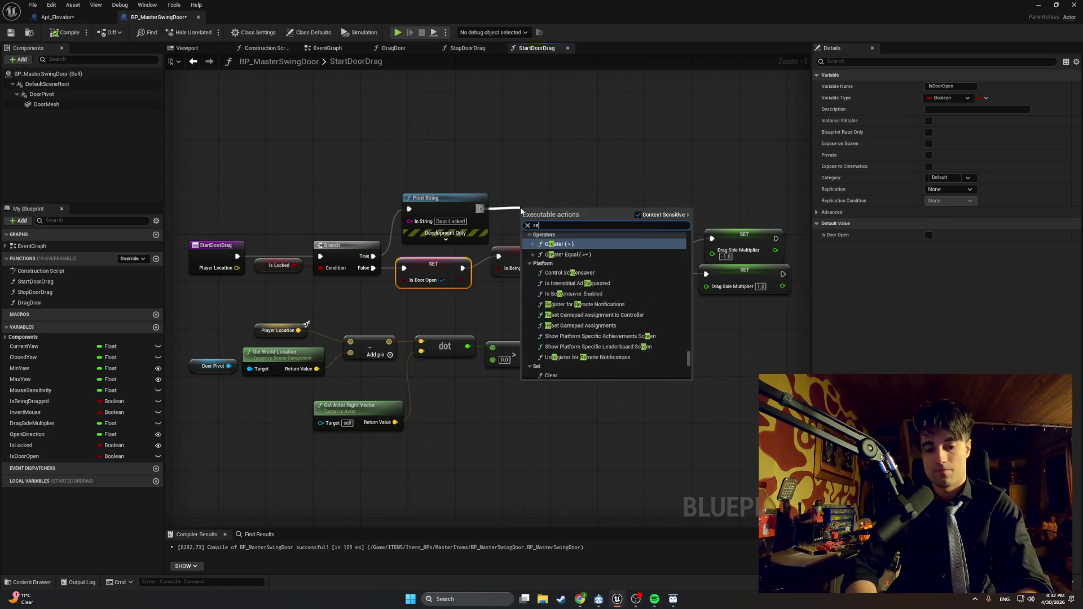
{"action": "left_click_drag", "start_coordinate": [520, 207], "coordinate": [524, 195]}
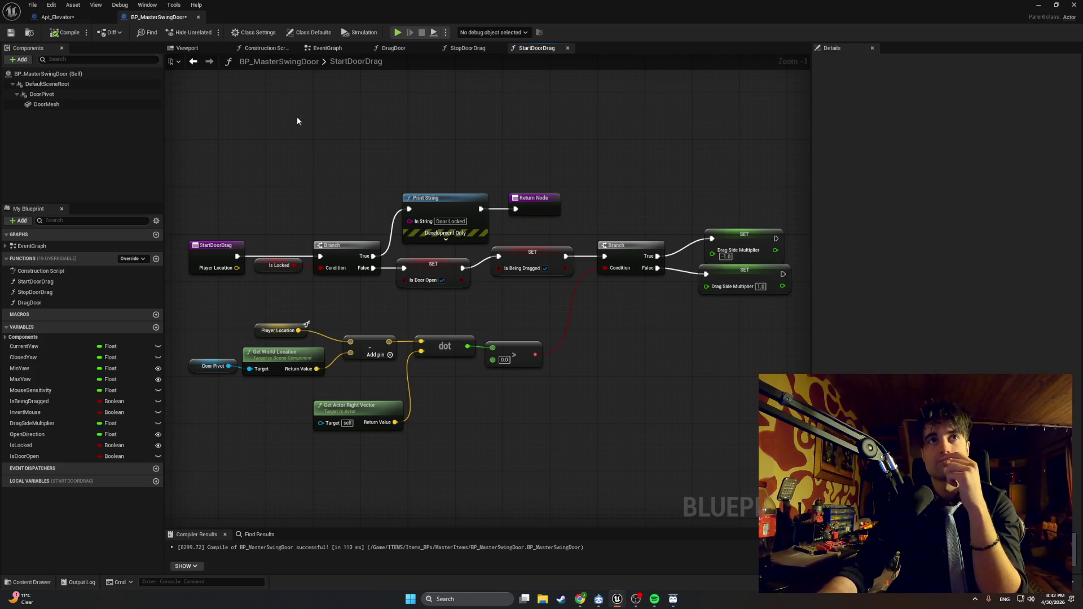
{"action": "key", "text": "alt+Tab"}
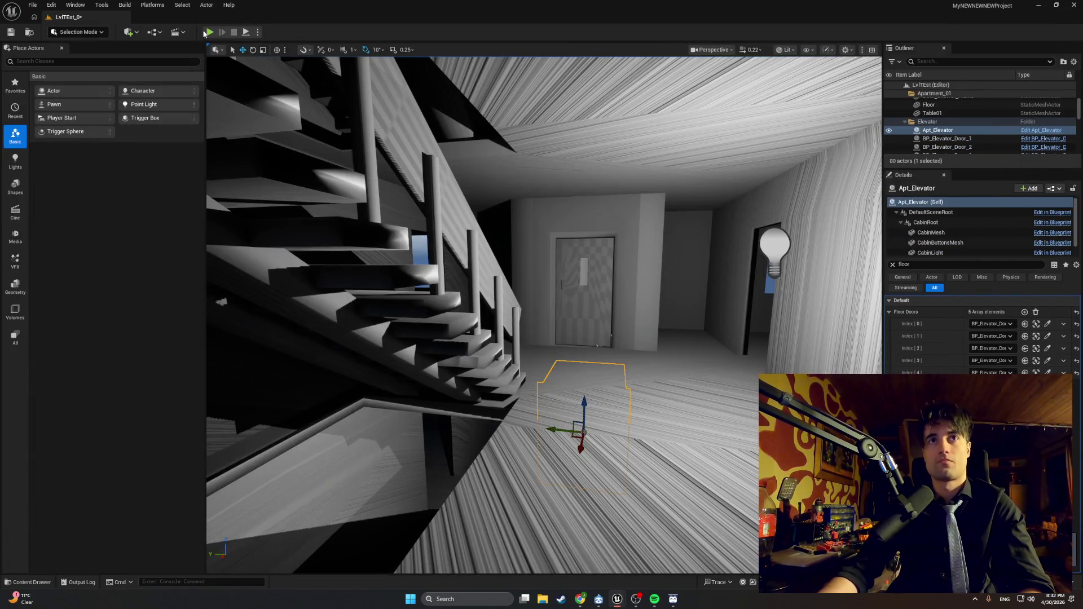
Step: Play the level: try the locked door, open the hallway door, try the upstairs door, then stop
{"action": "left_click", "coordinate": [209, 32]}
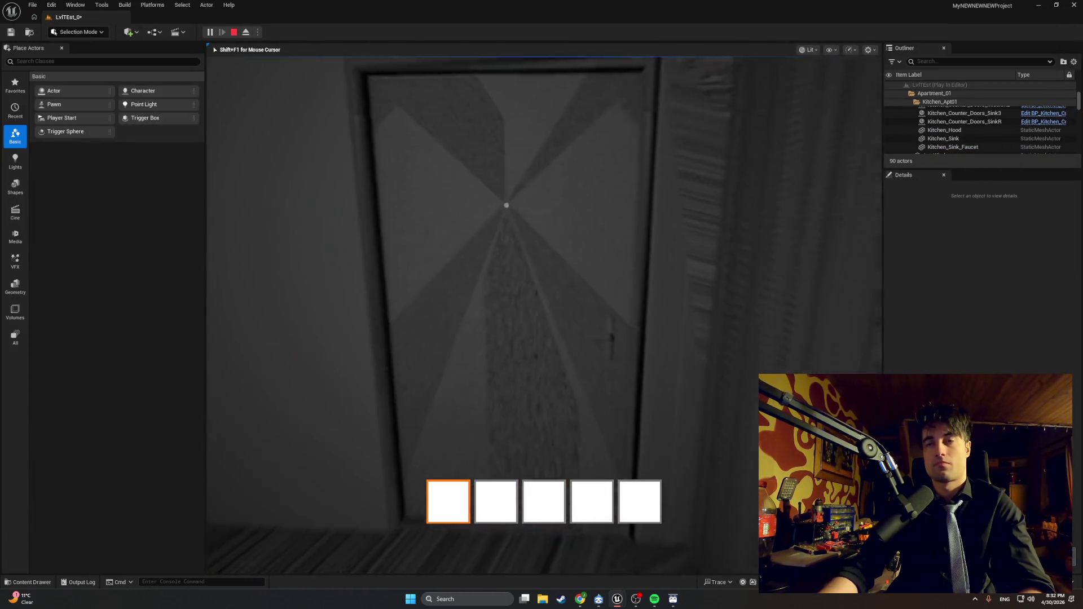
{"action": "key", "text": "w"}
{"action": "key", "text": "e"}
{"action": "key", "text": "w"}
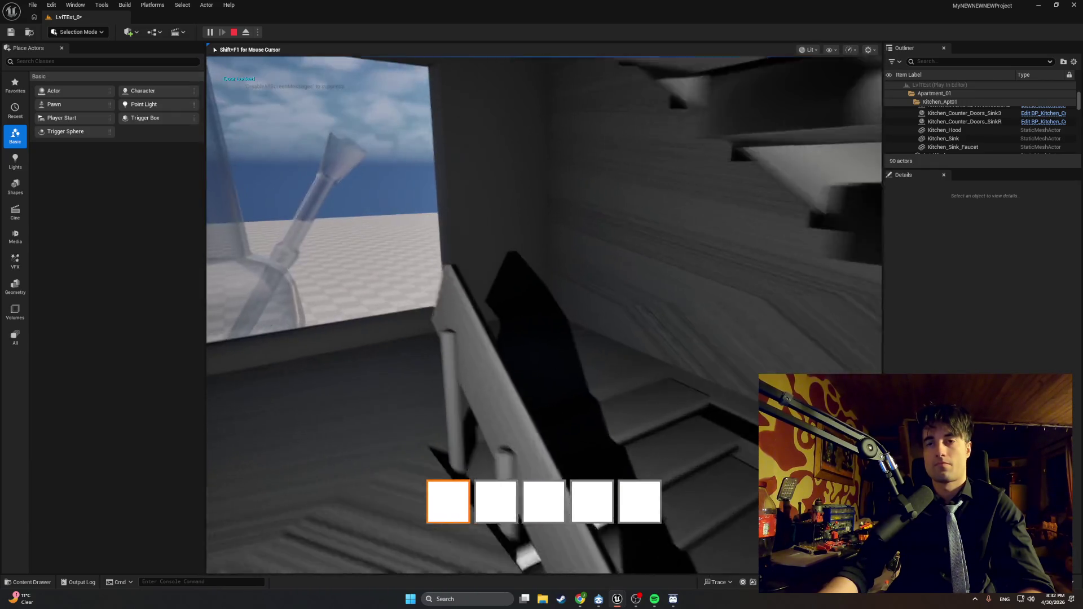
{"action": "key", "text": "w"}
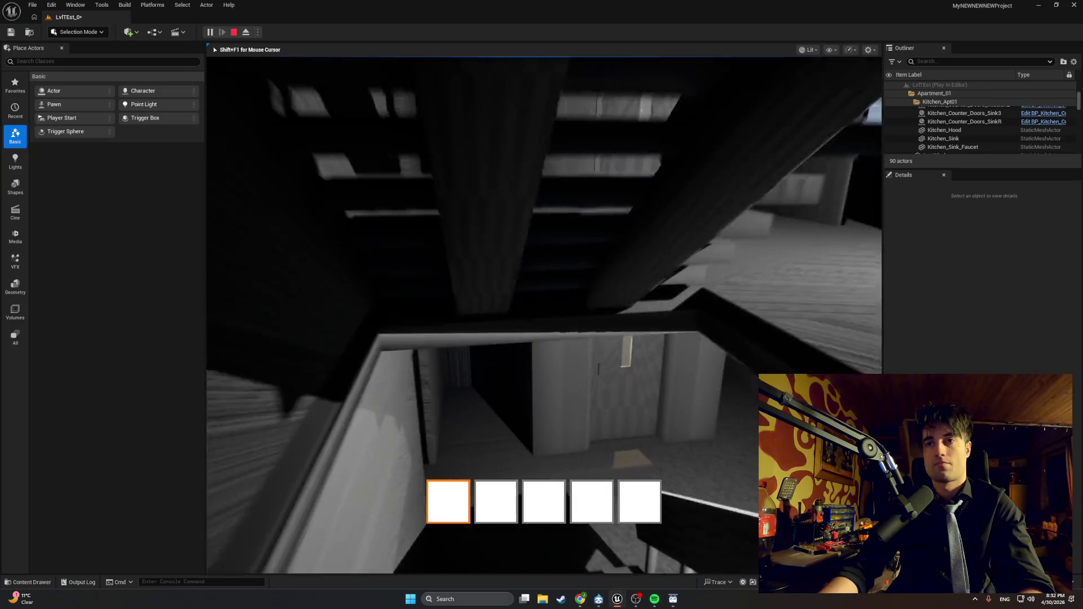
{"action": "key", "text": "e"}
{"action": "key", "text": "w"}
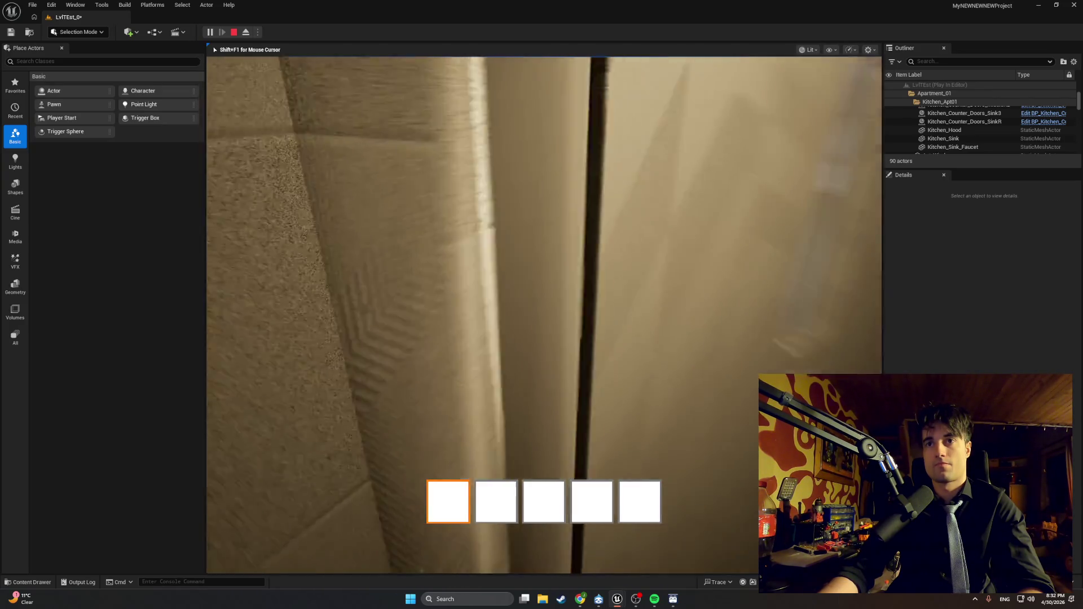
{"action": "key", "text": "w"}
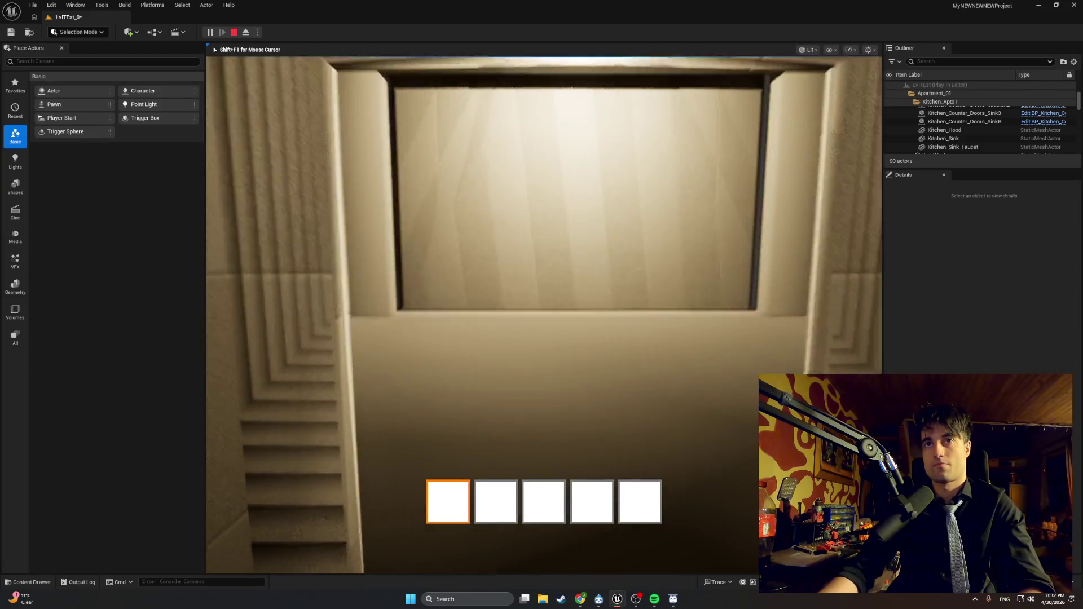
{"action": "key", "text": "e"}
{"action": "key", "text": "e"}
{"action": "key", "text": "e"}
{"action": "key", "text": "e"}
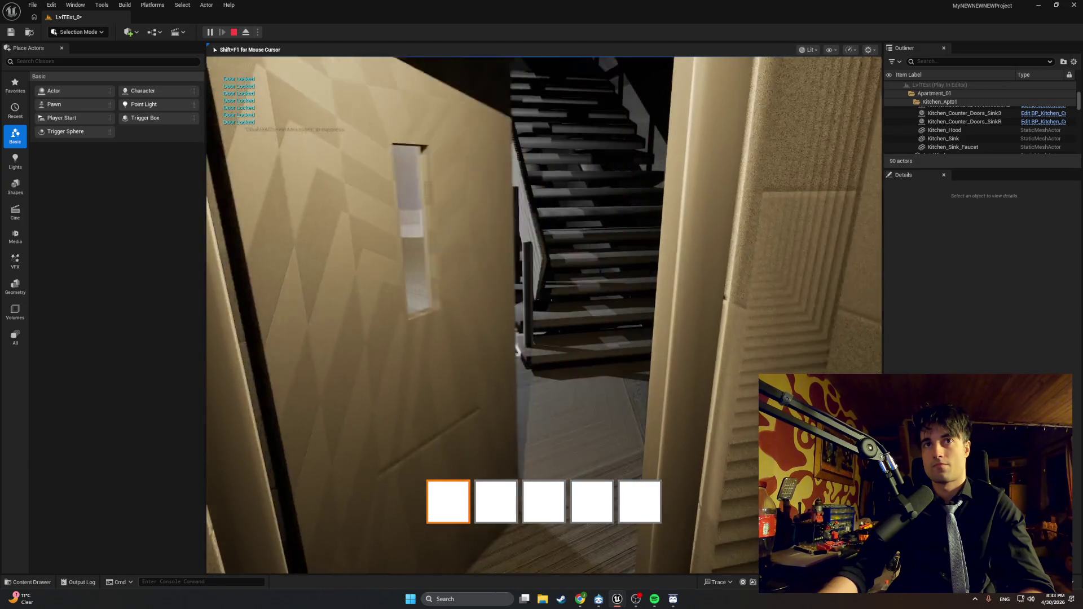
{"action": "key", "text": "Escape"}
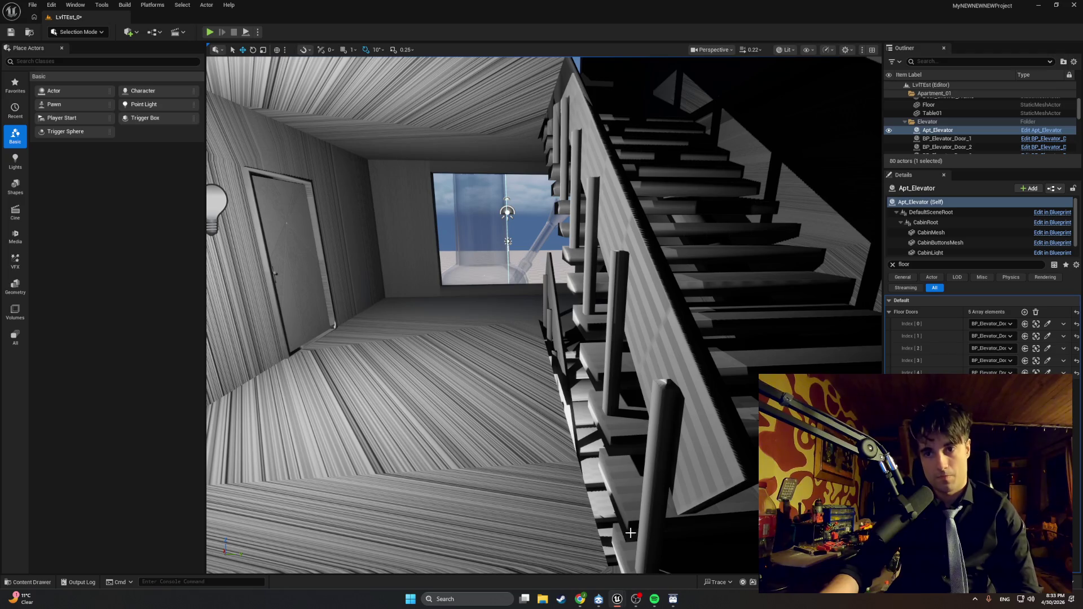
Step: Bring BP_MasterSwingDoor back to the front and switch to its StopDoorDrag graph
{"action": "mouse_move", "coordinate": [614, 597]}
{"action": "left_click", "coordinate": [612, 538]}
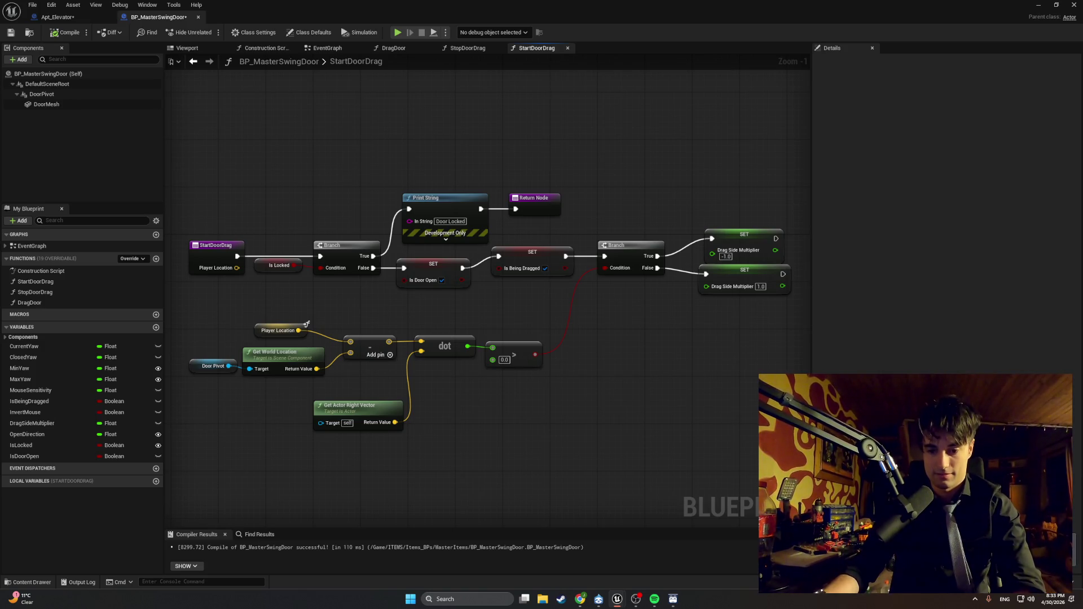
{"action": "key", "text": "alt+Tab"}
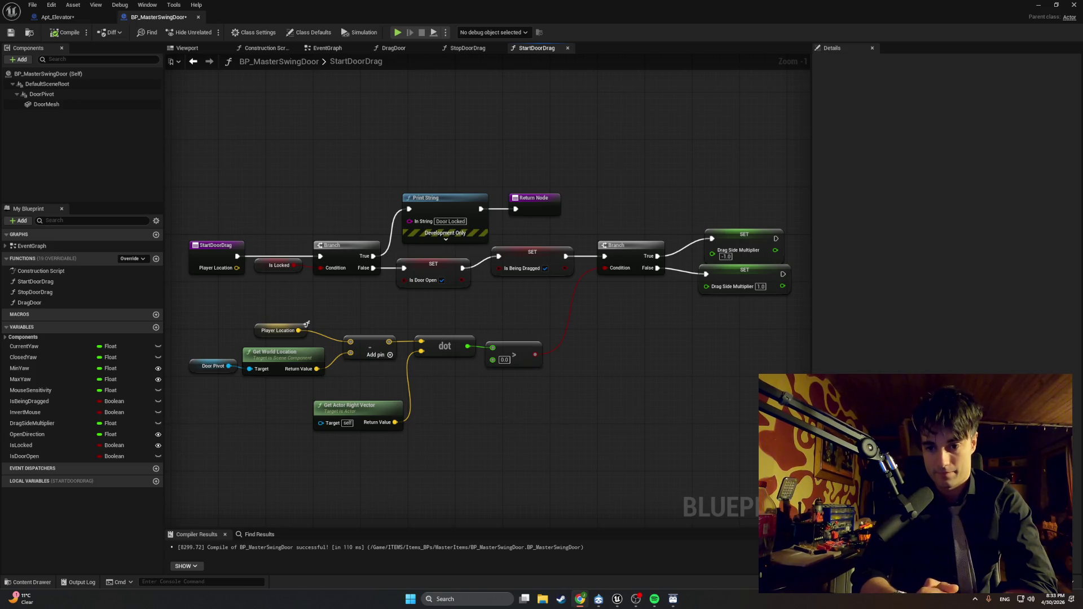
{"action": "left_click", "coordinate": [463, 50]}
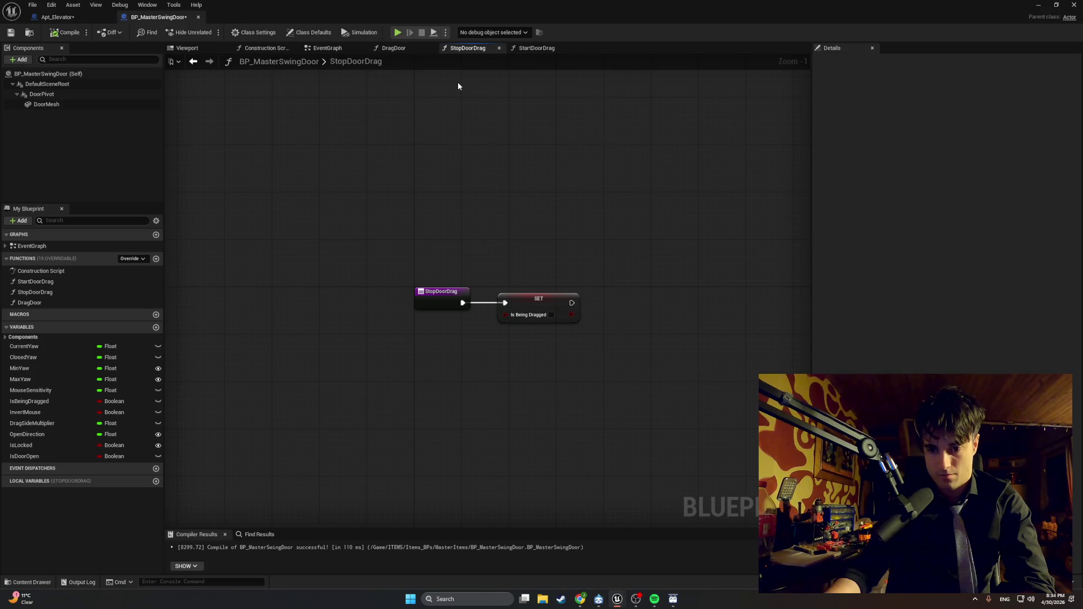
Step: Add a Door Pivot reference to StopDoorDrag and read it with Get Relative Rotation
{"action": "left_click_drag", "start_coordinate": [538, 178], "coordinate": [374, 172]}
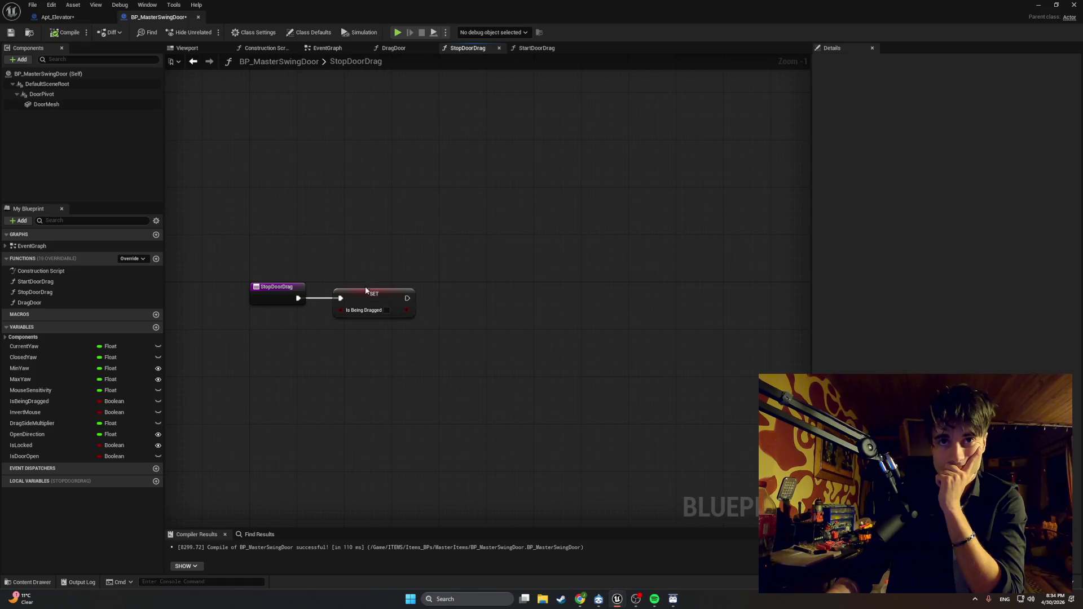
{"action": "left_click_drag", "start_coordinate": [365, 288], "coordinate": [354, 289]}
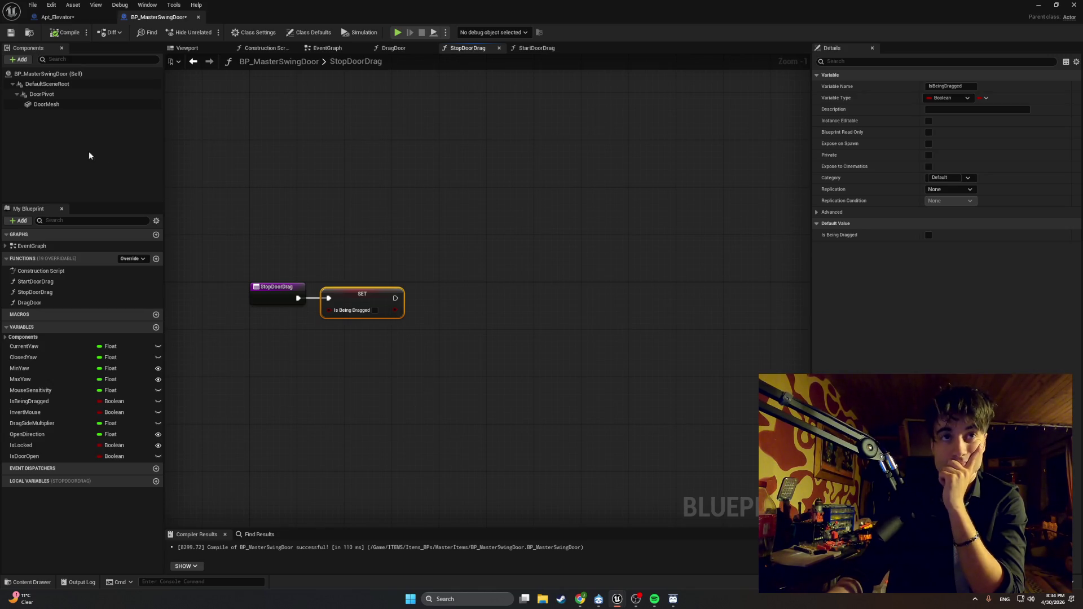
{"action": "mouse_move", "coordinate": [42, 94]}
{"action": "left_mouse_down"}
{"action": "mouse_move", "coordinate": [362, 273]}
{"action": "mouse_move", "coordinate": [410, 360]}
{"action": "left_mouse_up"}
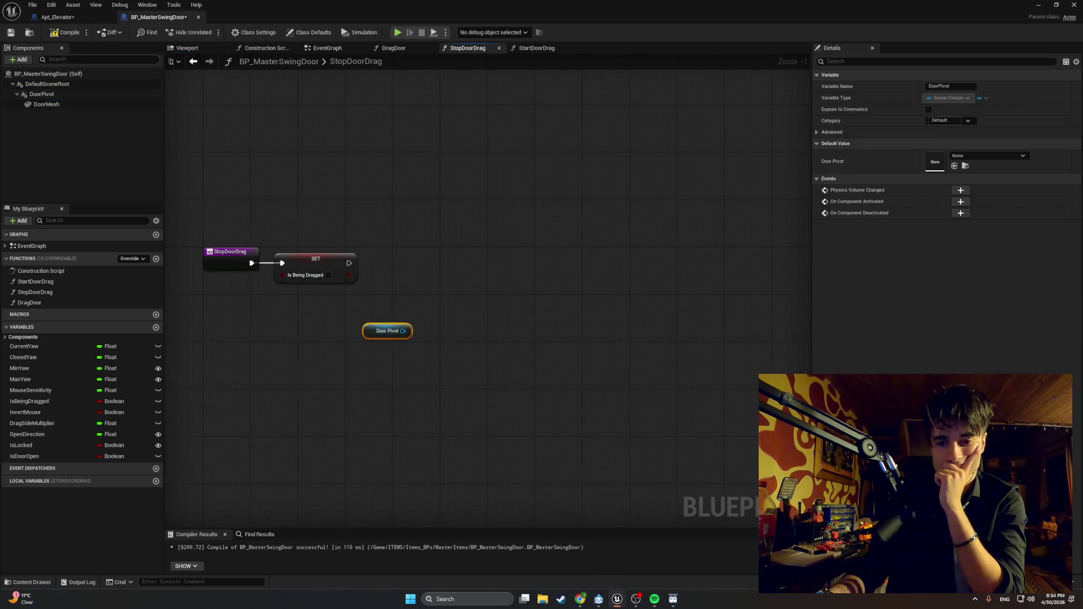
{"action": "left_click_drag", "start_coordinate": [402, 331], "coordinate": [474, 333]}
{"action": "type", "text": "get"}
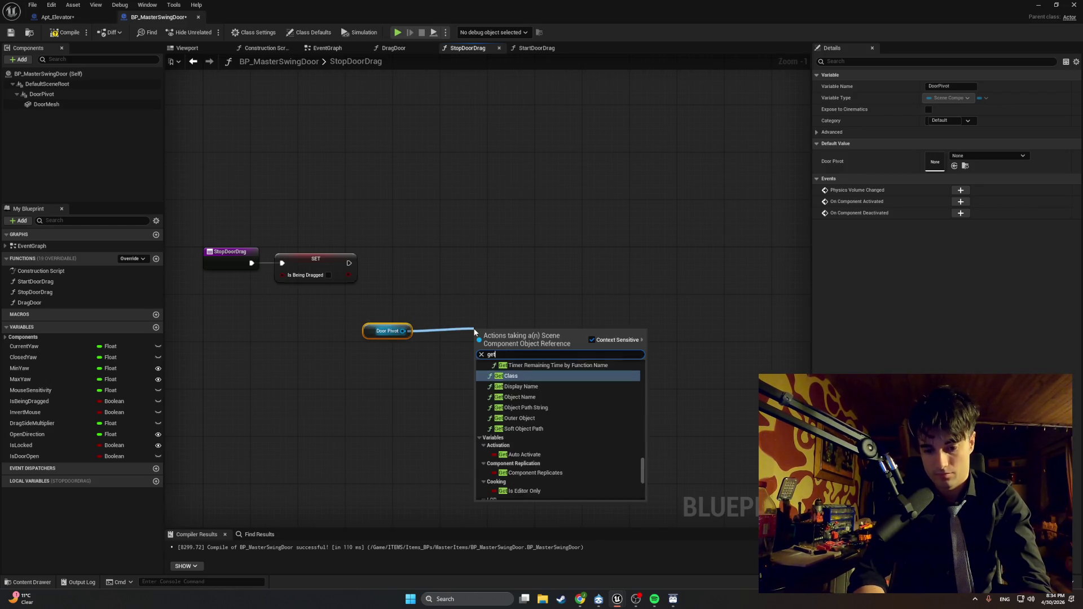
{"action": "type", "text": "relativerot"}
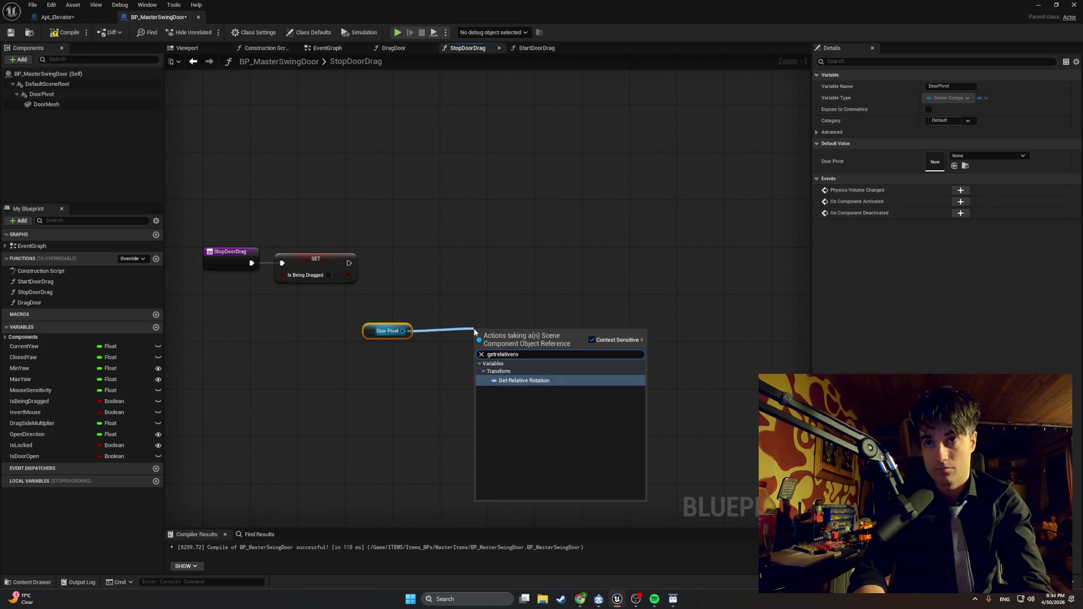
{"action": "key", "text": "Return"}
{"action": "left_click_drag", "start_coordinate": [503, 332], "coordinate": [364, 320]}
{"action": "left_click", "coordinate": [387, 331], "text": "ctrl"}
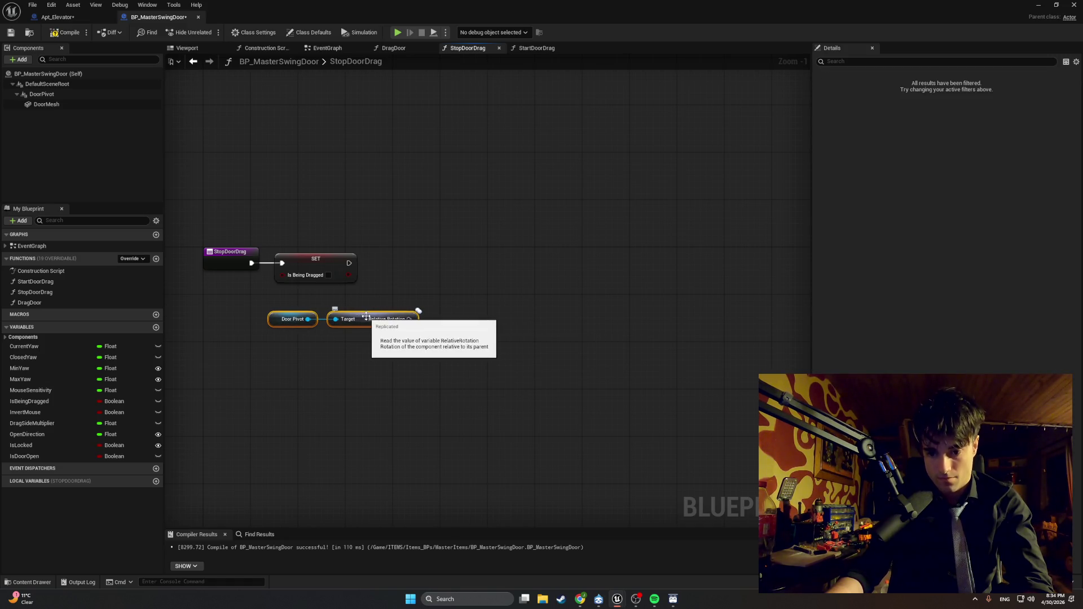
Step: Split the relative rotation with a Break Rotator, grouped beside Door Pivot
{"action": "left_click_drag", "start_coordinate": [410, 319], "coordinate": [479, 308]}
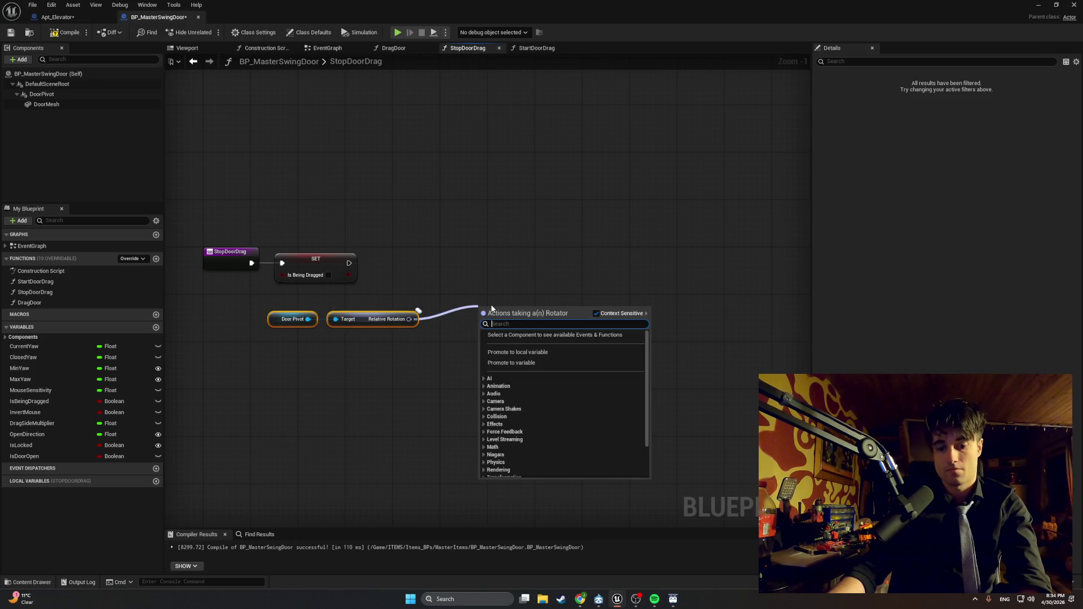
{"action": "type", "text": "brea"}
{"action": "key", "text": "Down"}
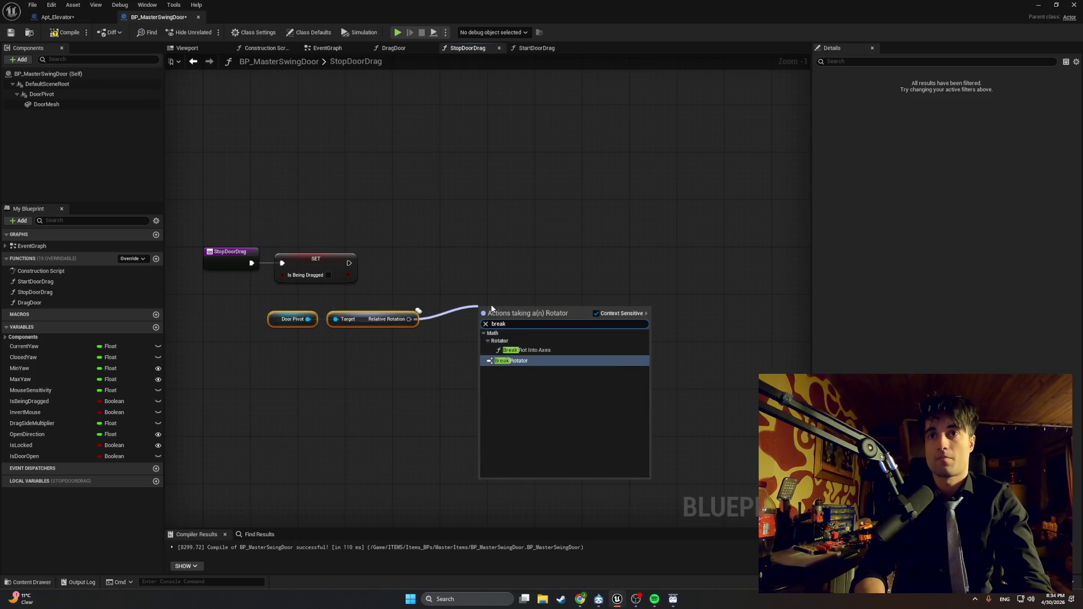
{"action": "key", "text": "Return"}
{"action": "left_click_drag", "start_coordinate": [492, 308], "coordinate": [444, 303]}
{"action": "left_click_drag", "start_coordinate": [560, 380], "coordinate": [242, 295]}
{"action": "left_click_drag", "start_coordinate": [453, 308], "coordinate": [377, 308]}
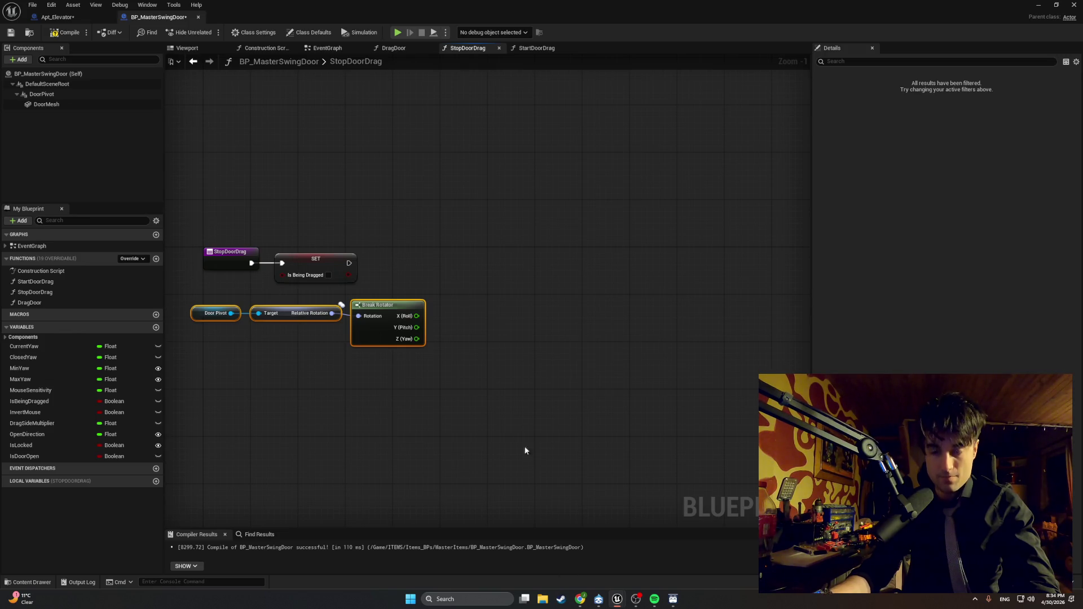
{"action": "mouse_move", "coordinate": [417, 338]}
{"action": "left_mouse_down"}
{"action": "mouse_move", "coordinate": [459, 350]}
{"action": "mouse_move", "coordinate": [507, 345]}
{"action": "left_mouse_up"}
Step: Wire Break Rotator's Z (Yaw) output into a new Less (<) comparison node
{"action": "type", "text": "abs"}
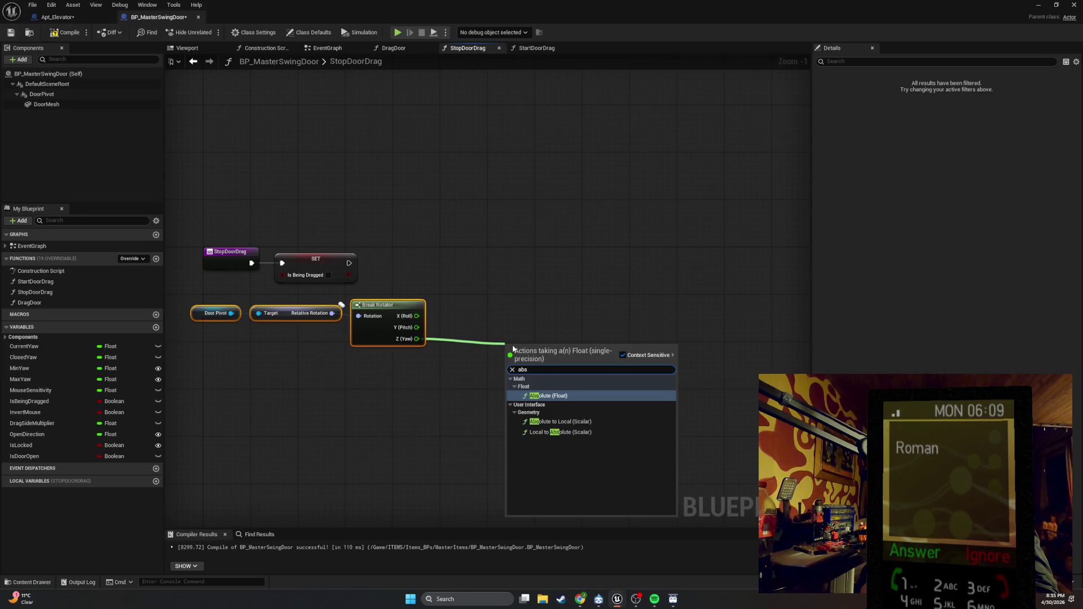
{"action": "key", "text": "BackSpace"}
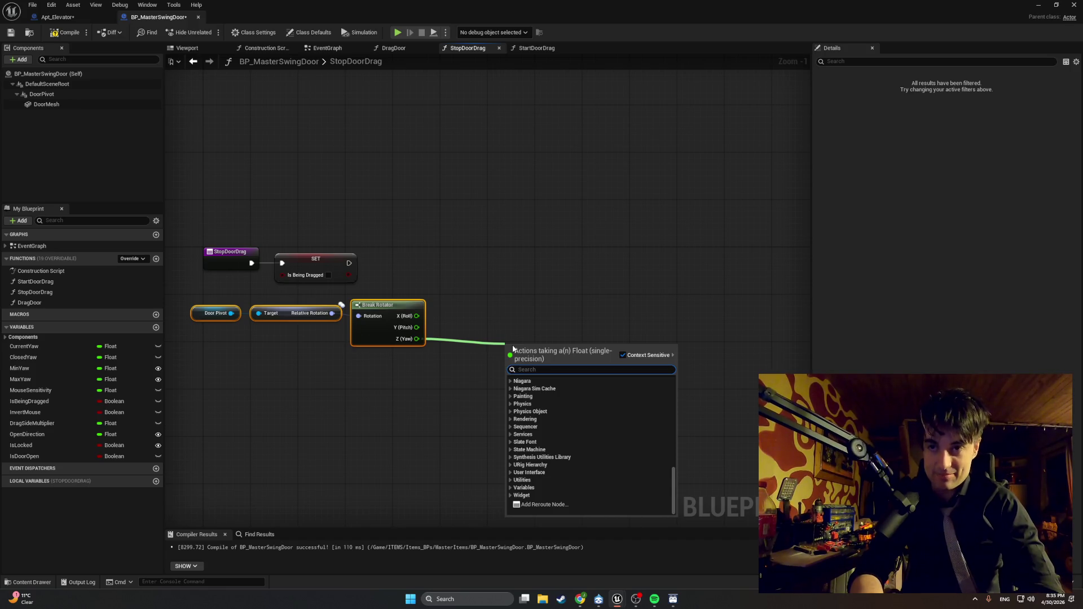
{"action": "type", "text": "less flo"}
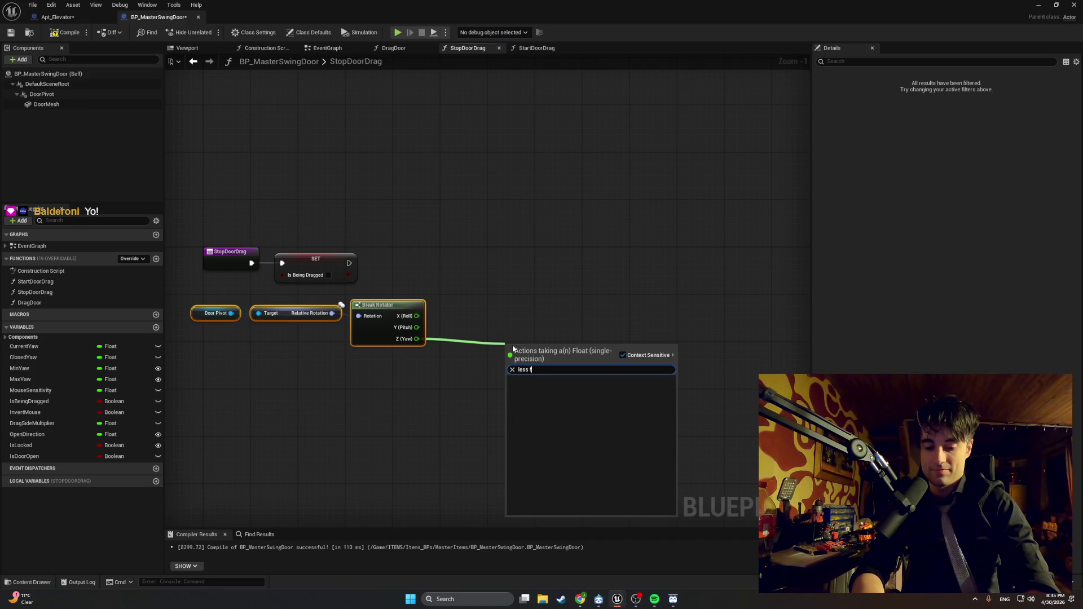
{"action": "key", "text": "BackSpace"}
{"action": "key", "text": "BackSpace"}
{"action": "key", "text": "BackSpace"}
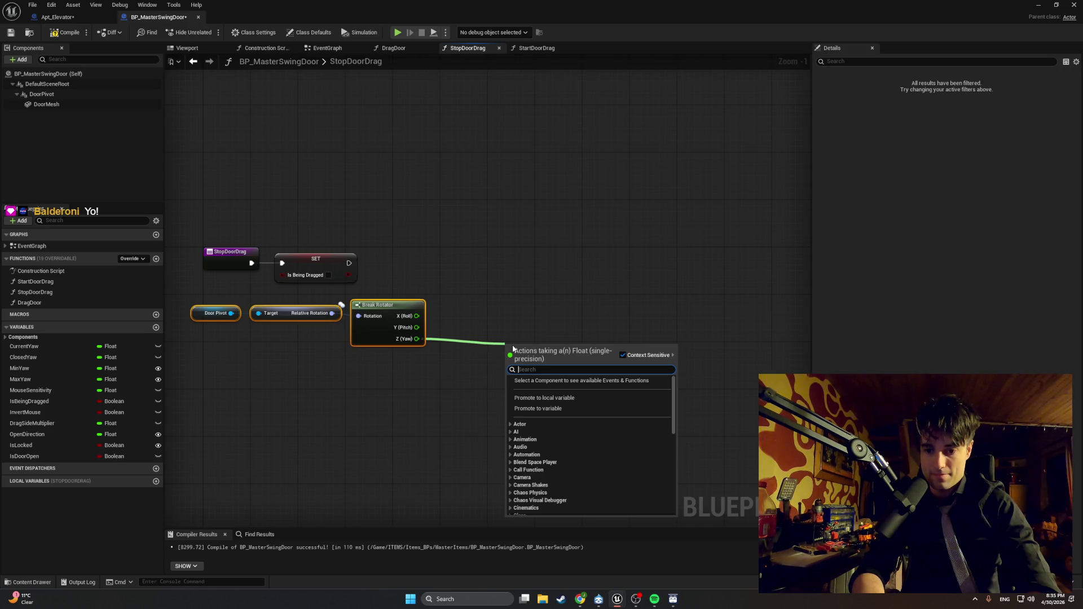
{"action": "type", "text": ">"}
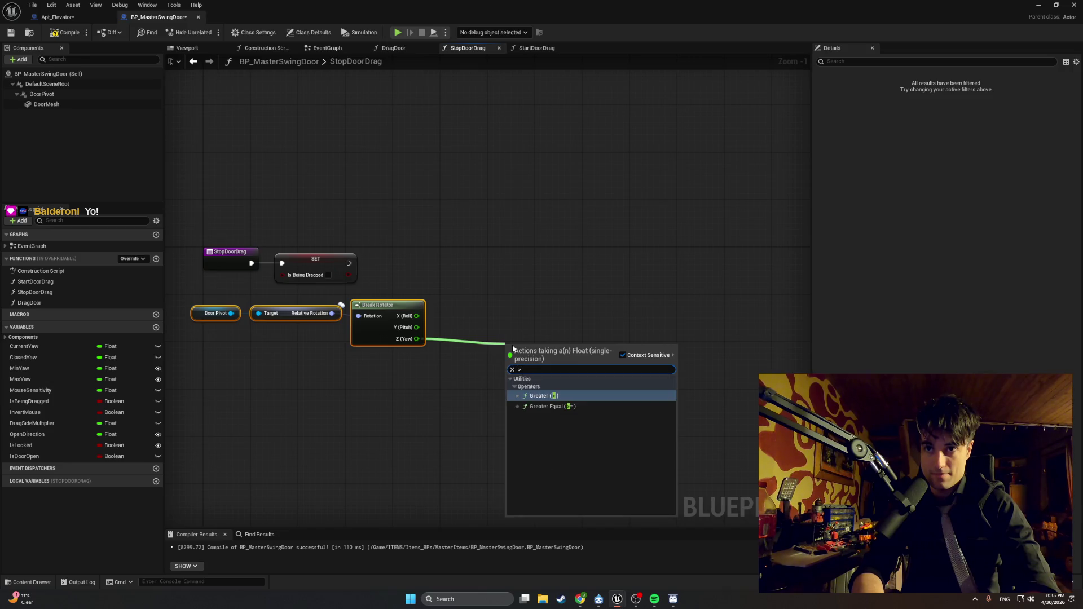
{"action": "key", "text": "BackSpace"}
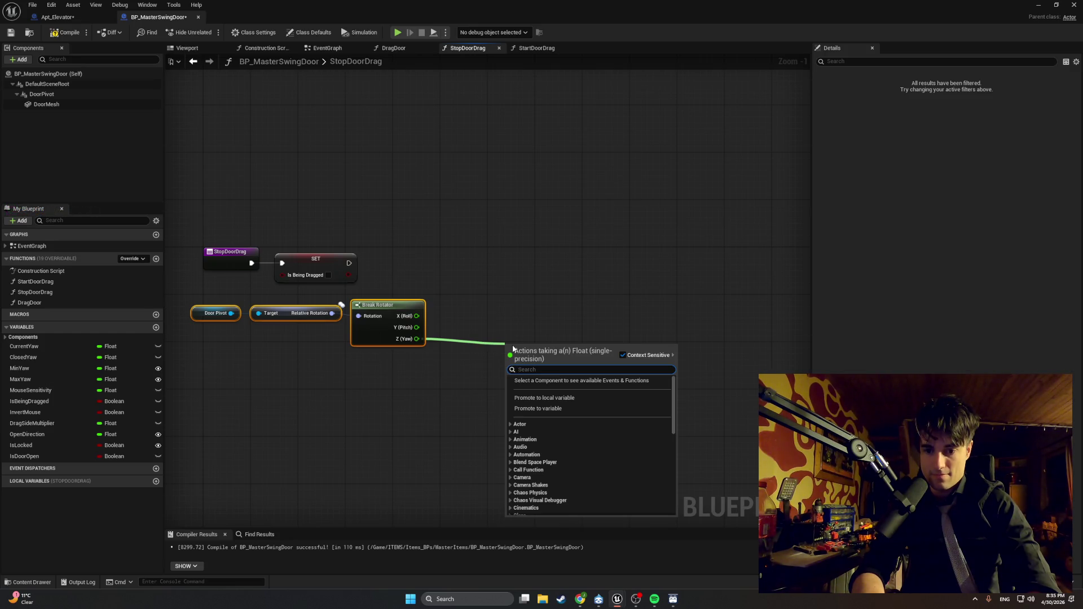
{"action": "type", "text": ">"}
{"action": "key", "text": "BackSpace"}
{"action": "type", "text": "<"}
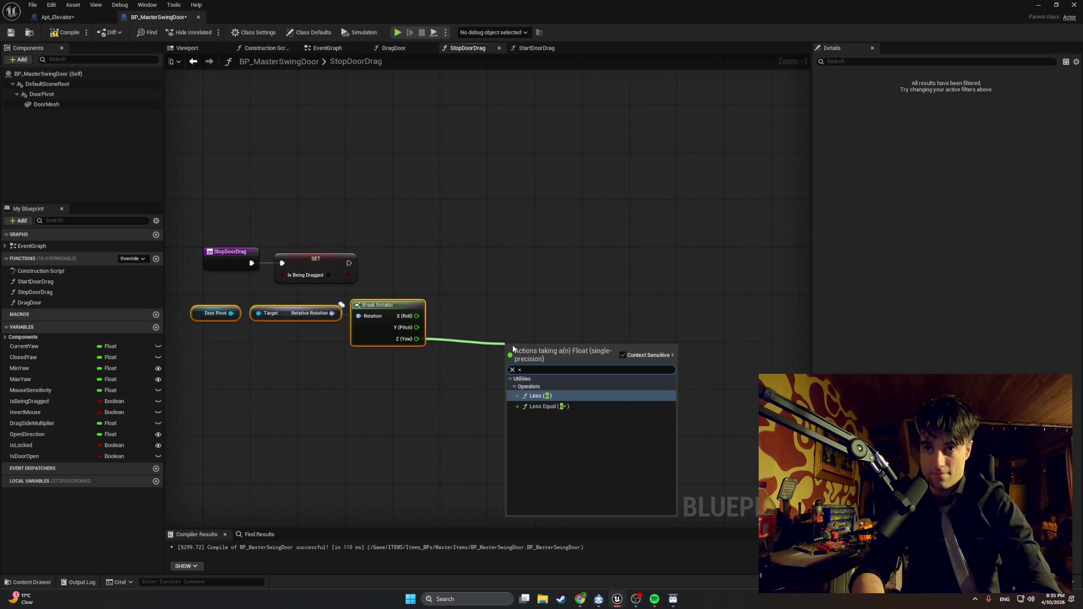
{"action": "key", "text": "Return"}
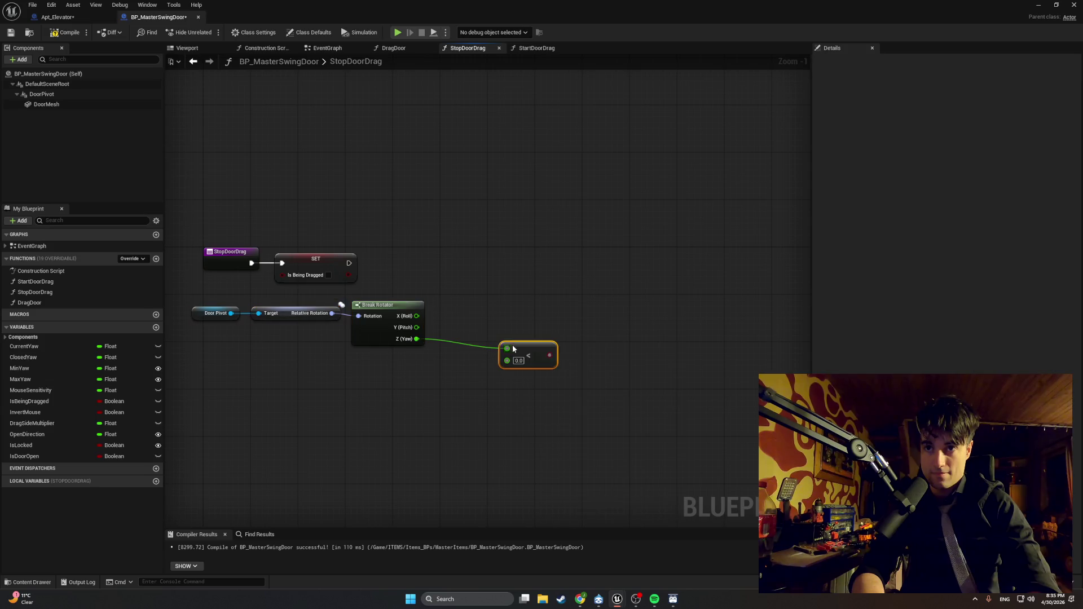
Step: Place the Less node beside Break Rotator and set its threshold to 5.0
{"action": "left_click_drag", "start_coordinate": [525, 353], "coordinate": [465, 342]}
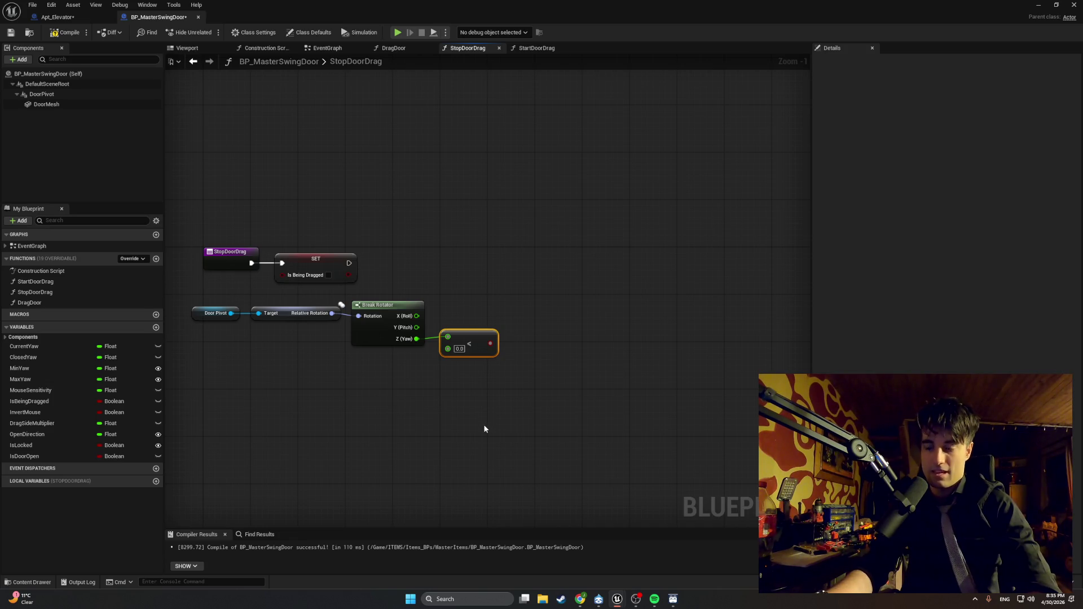
{"action": "scroll", "coordinate": [482, 424], "scroll_direction": "down", "scroll_amount": 1}
{"action": "left_click_drag", "start_coordinate": [462, 417], "coordinate": [515, 413]}
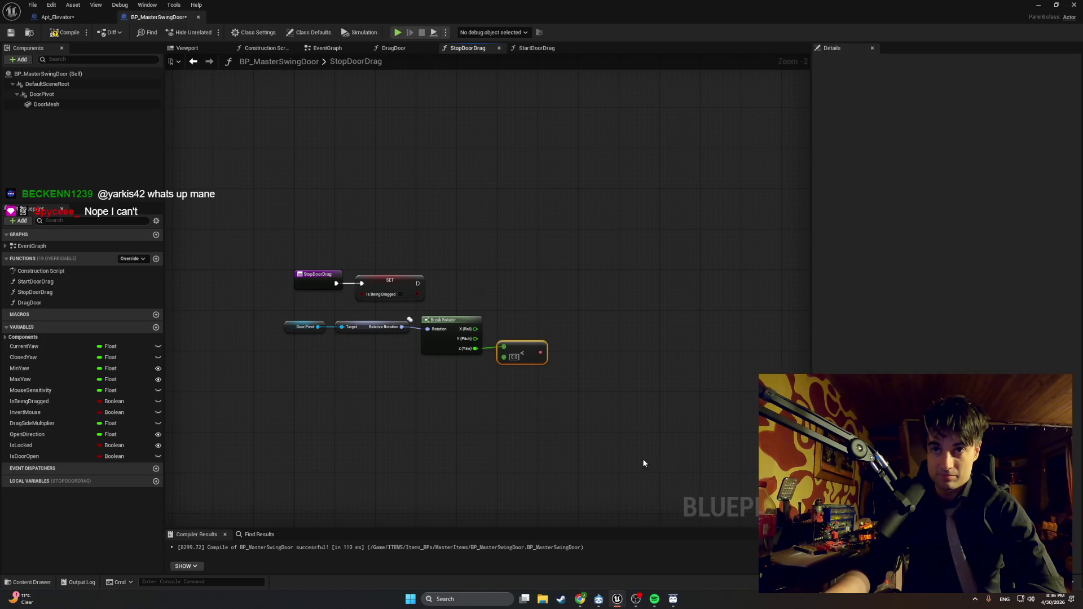
{"action": "scroll", "coordinate": [632, 456], "scroll_direction": "up", "scroll_amount": 1}
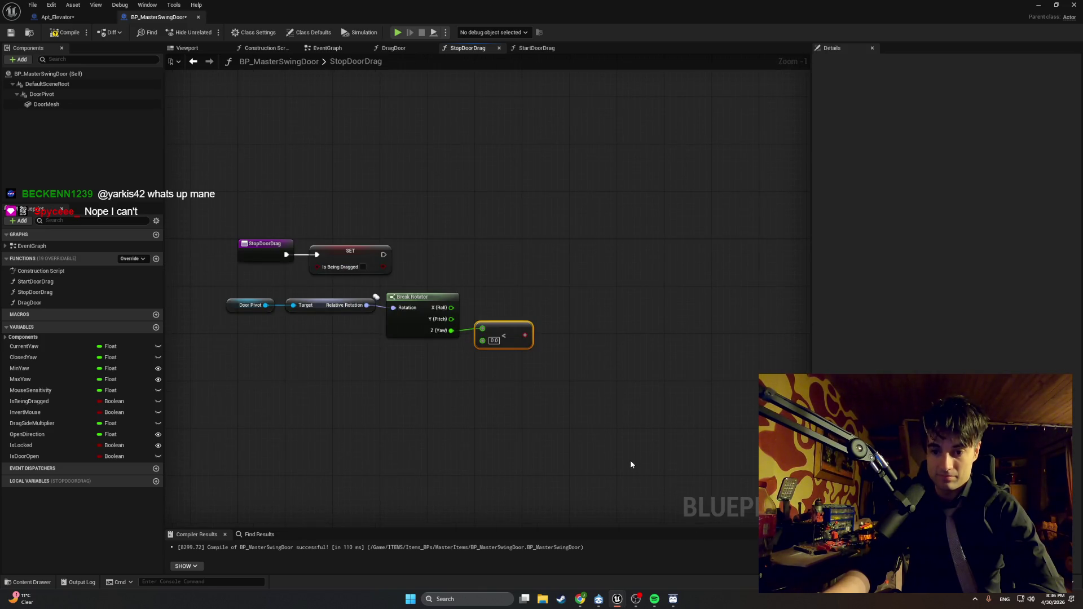
{"action": "left_click", "coordinate": [494, 341]}
{"action": "type", "text": "5"}
{"action": "left_click", "coordinate": [520, 352]}
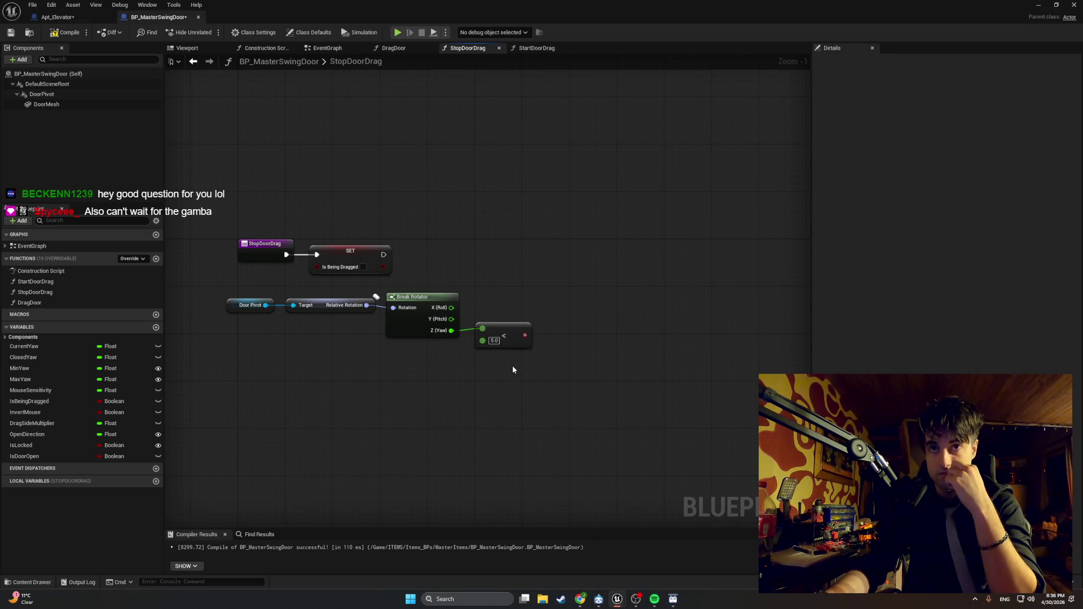
Step: Add a Branch after the SET node, using the yaw < 5.0 result as its Condition
{"action": "left_click", "coordinate": [551, 265]}
{"action": "left_click_drag", "start_coordinate": [384, 255], "coordinate": [558, 281]}
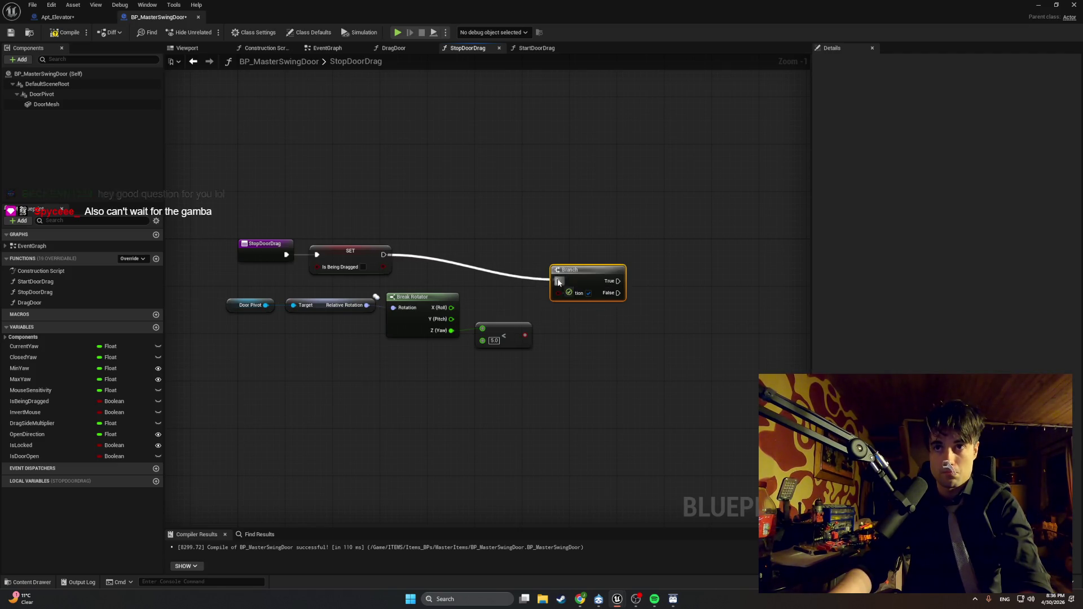
{"action": "left_click_drag", "start_coordinate": [525, 335], "coordinate": [558, 292]}
Step: Line up Door Pivot, the rotation and comparison nodes with the Branch, then compile
{"action": "left_click_drag", "start_coordinate": [589, 387], "coordinate": [288, 302]}
{"action": "left_click_drag", "start_coordinate": [508, 402], "coordinate": [234, 292]}
{"action": "left_click_drag", "start_coordinate": [407, 297], "coordinate": [384, 291]}
{"action": "left_click_drag", "start_coordinate": [567, 269], "coordinate": [561, 242]}
{"action": "left_click", "coordinate": [510, 237]}
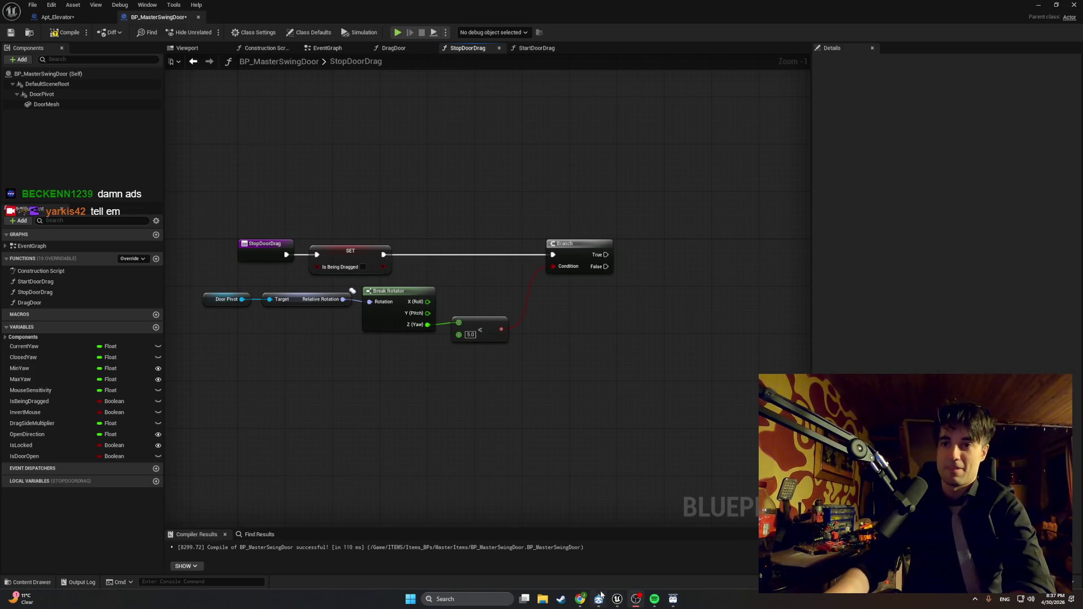
{"action": "mouse_move", "coordinate": [635, 598]}
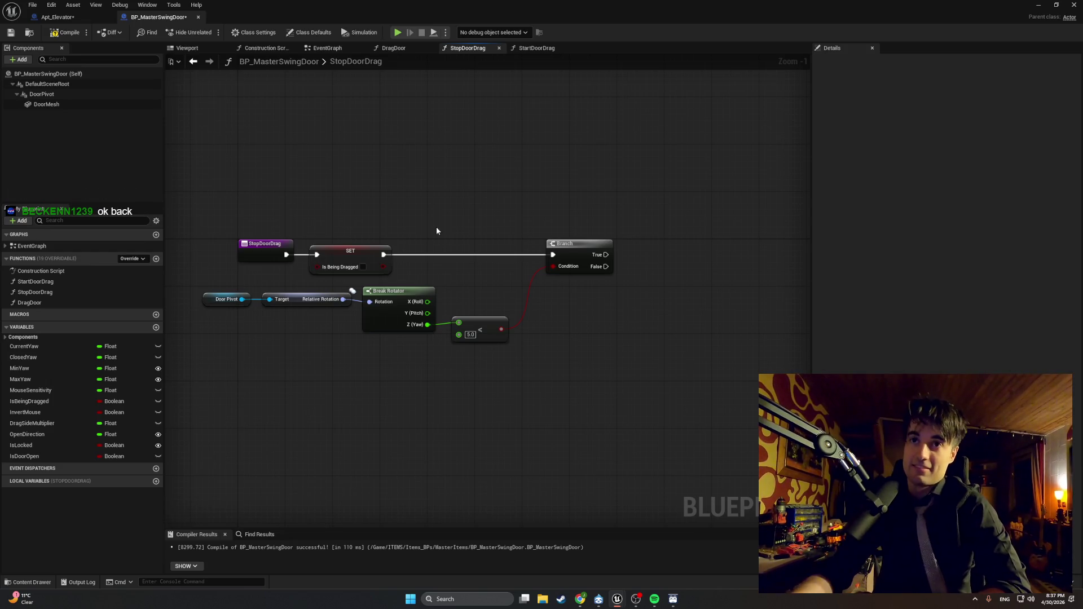
{"action": "left_click", "coordinate": [65, 33]}
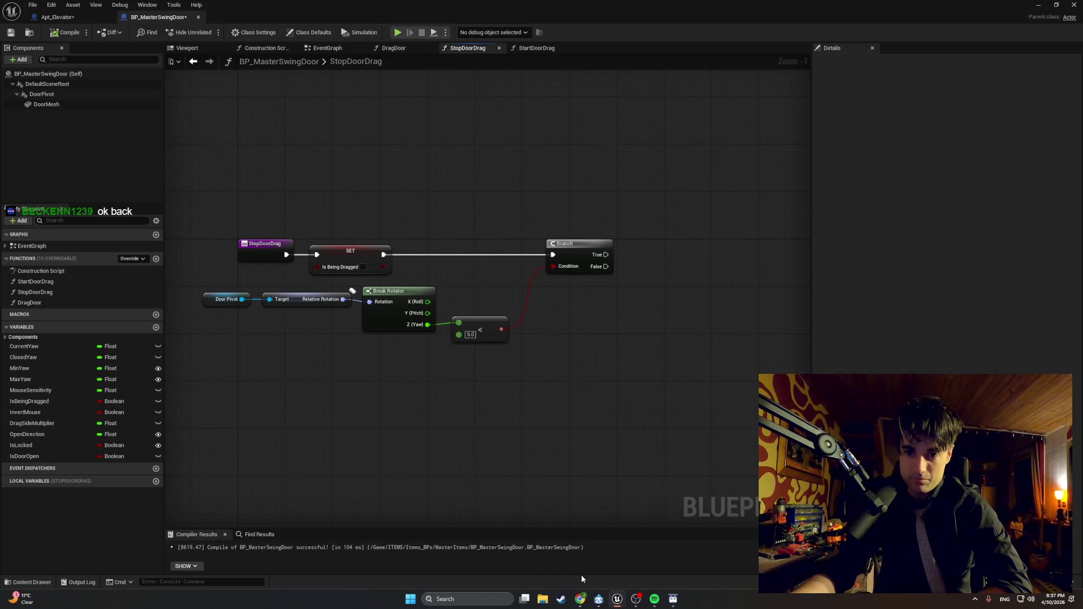
{"action": "left_click", "coordinate": [599, 599]}
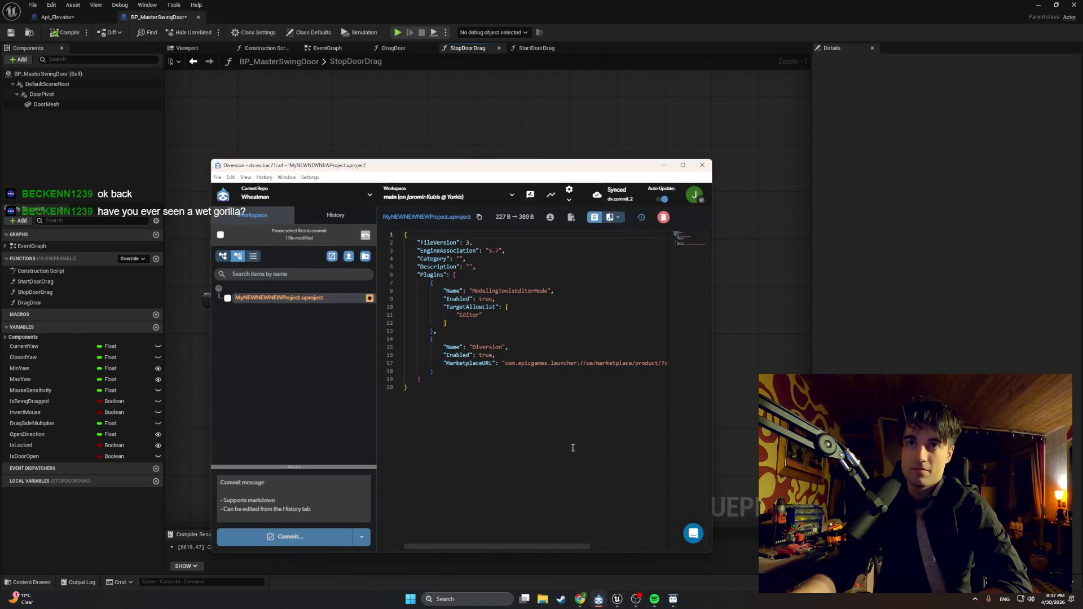
{"action": "left_click", "coordinate": [662, 165]}
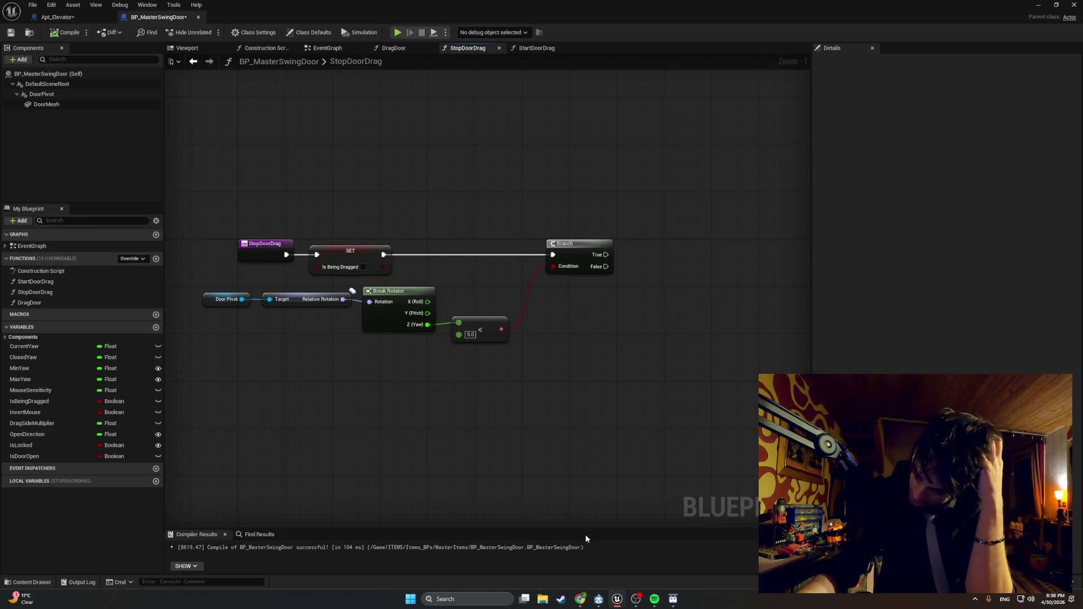
Step: Skip Spotify ahead two tracks to 50 Cent's P.I.M.P., then minimise it
{"action": "left_click", "coordinate": [655, 599]}
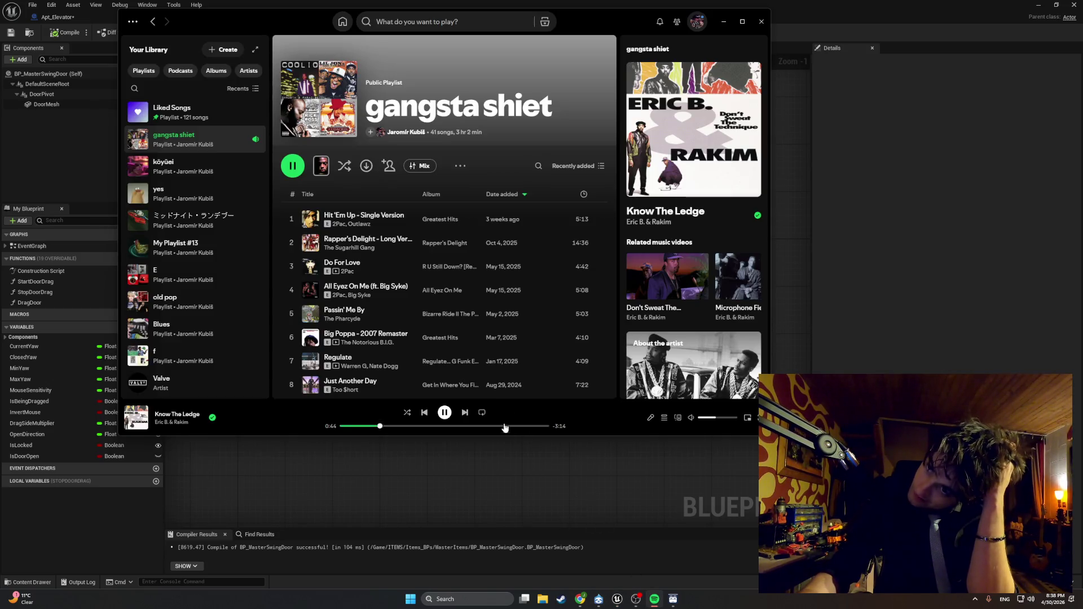
{"action": "left_click", "coordinate": [463, 412]}
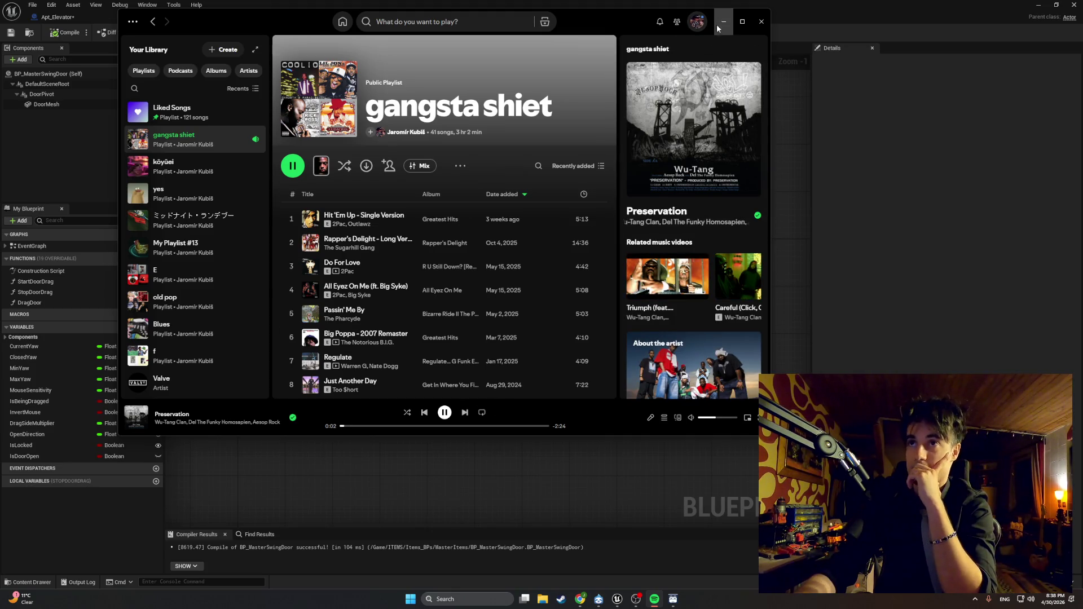
{"action": "key", "text": "ctrl+Right"}
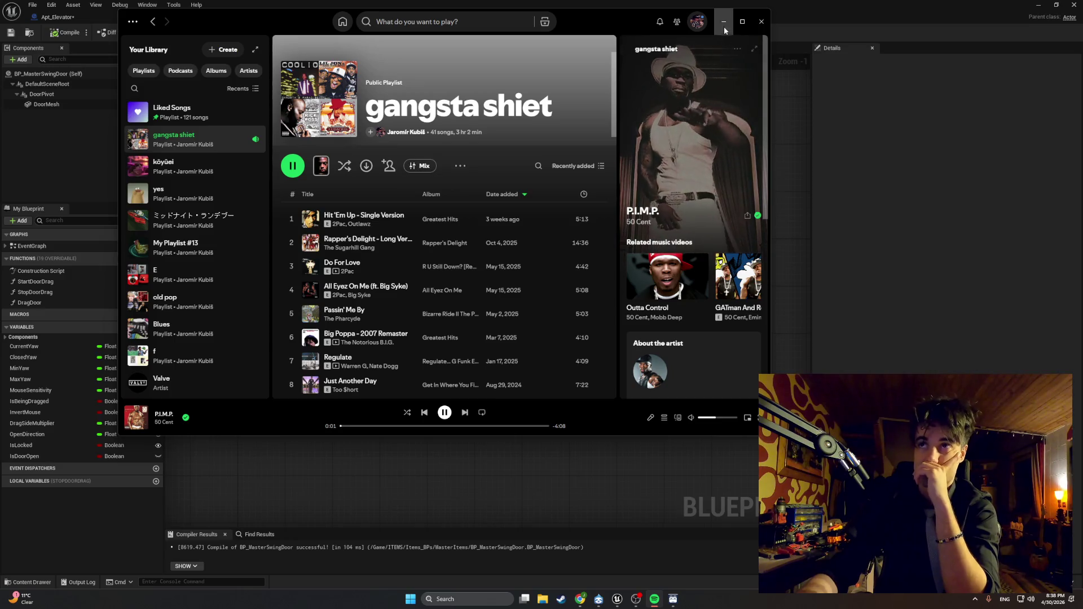
{"action": "left_click", "coordinate": [723, 23]}
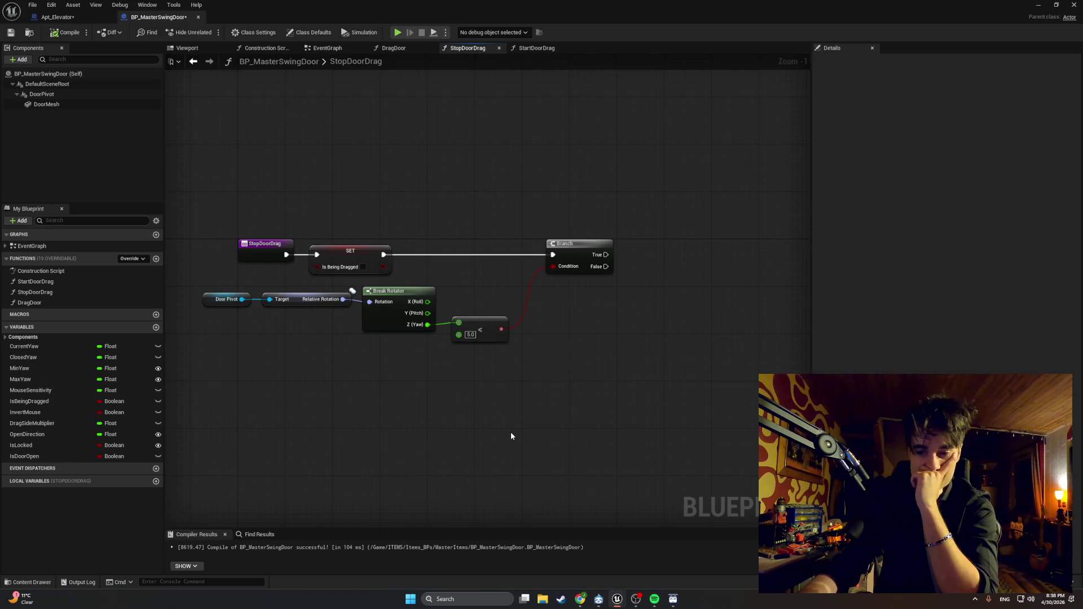
Step: Snip a screenshot of the StopDoorDrag graph nodes with Win+Shift+S
{"action": "mouse_move", "coordinate": [511, 436]}
{"action": "left_mouse_down"}
{"action": "mouse_move", "coordinate": [551, 440]}
{"action": "mouse_move", "coordinate": [543, 450]}
{"action": "left_mouse_up"}
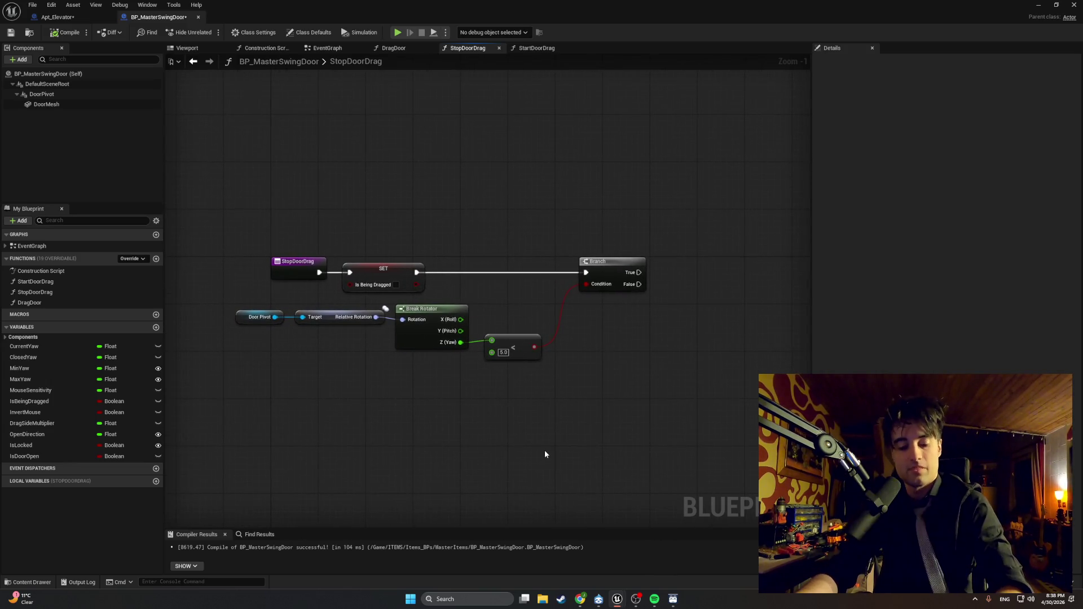
{"action": "key", "text": "super+shift+s"}
{"action": "mouse_move", "coordinate": [671, 370]}
{"action": "left_mouse_down"}
{"action": "mouse_move", "coordinate": [273, 231]}
{"action": "mouse_move", "coordinate": [228, 227]}
{"action": "left_mouse_up"}
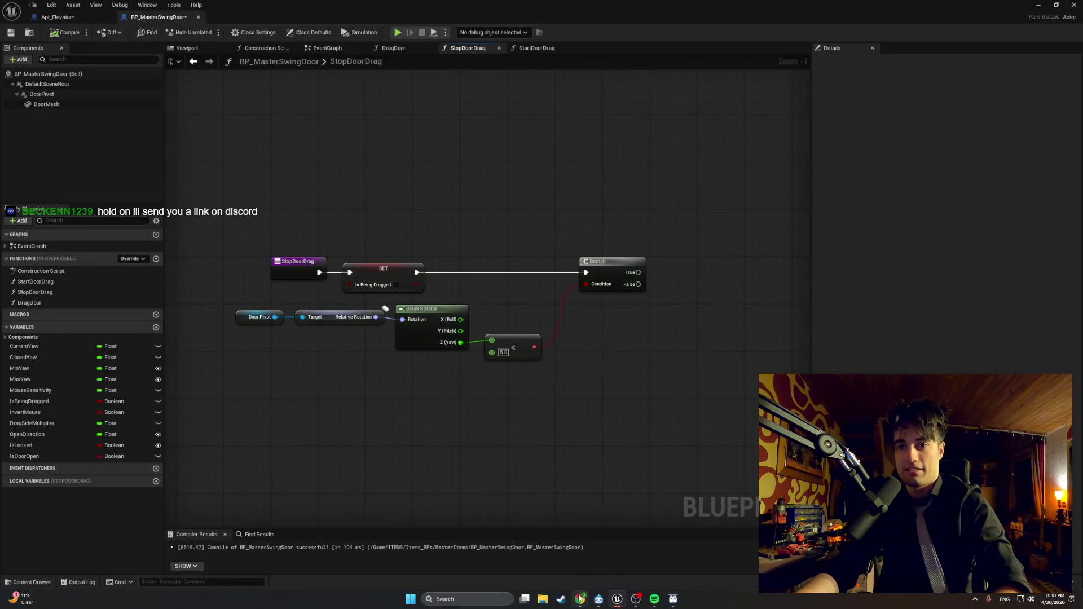
Step: Switch to the web browser, then launch Discord from the app launcher
{"action": "left_click", "coordinate": [581, 559]}
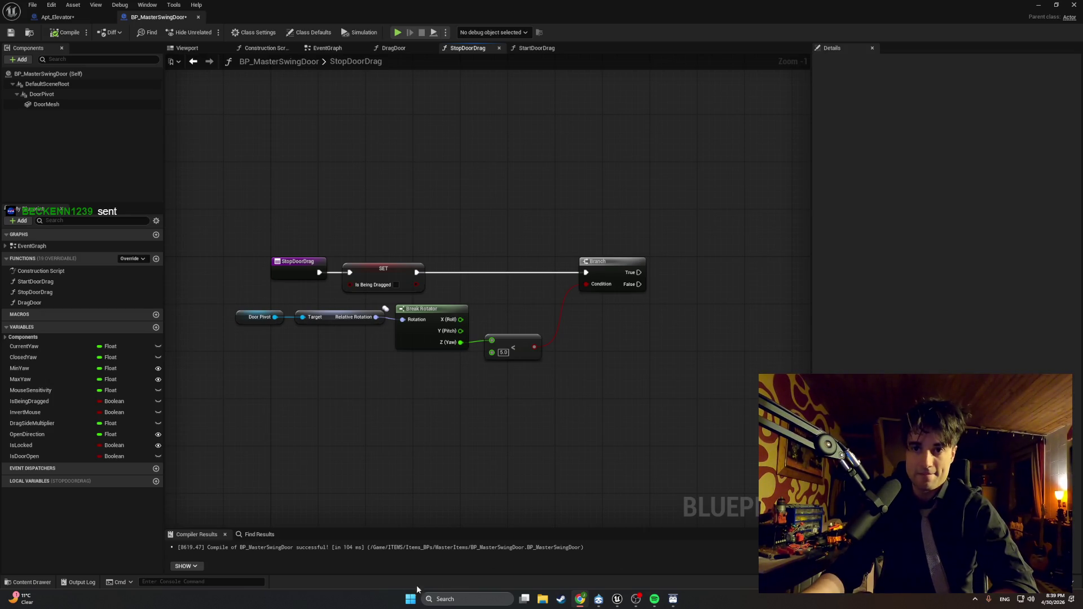
{"action": "left_click", "coordinate": [410, 599]}
{"action": "left_click", "coordinate": [339, 502]}
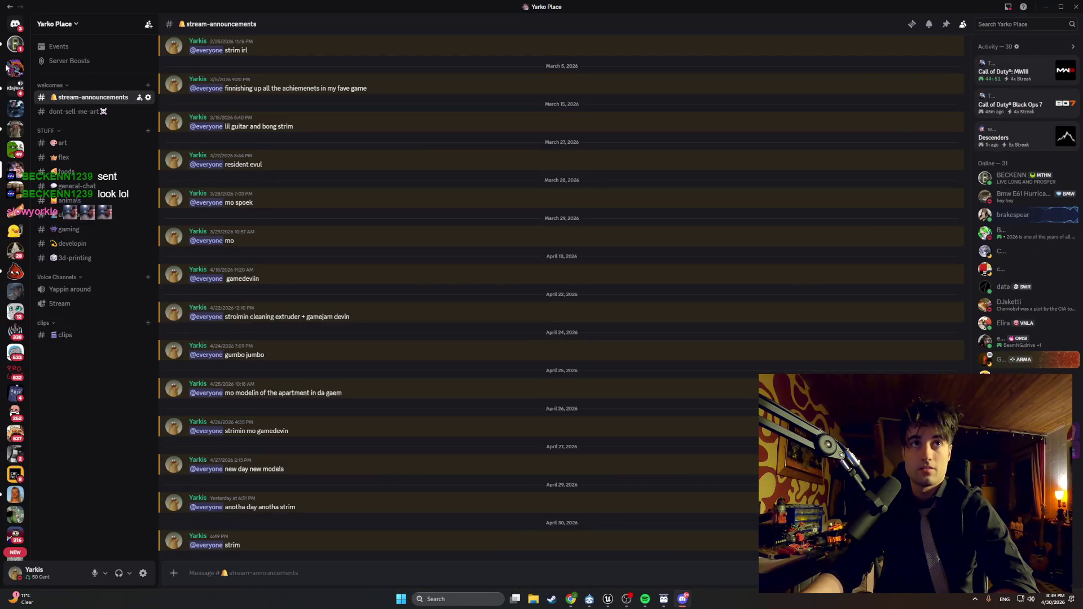
Step: Open the Twitch link shared in a direct message, then close its browser window
{"action": "left_click", "coordinate": [15, 44]}
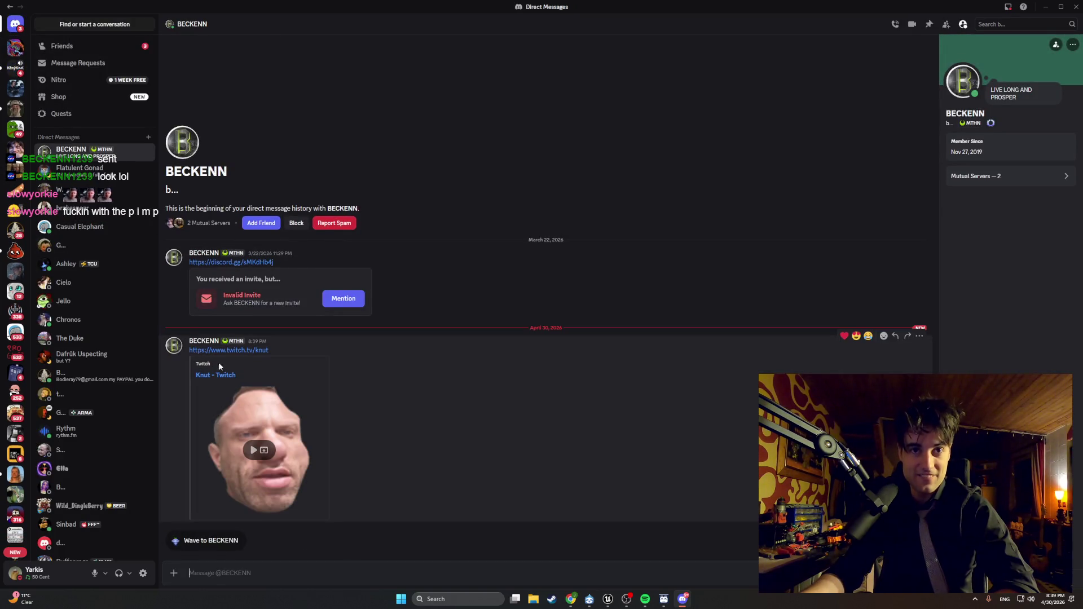
{"action": "left_click", "coordinate": [228, 351]}
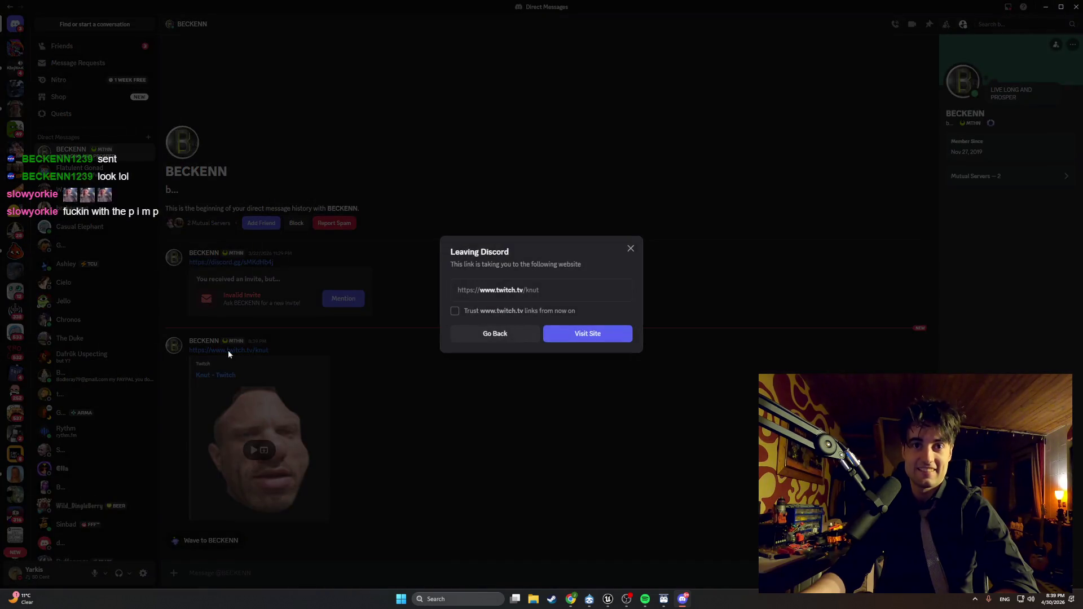
{"action": "left_click", "coordinate": [572, 335]}
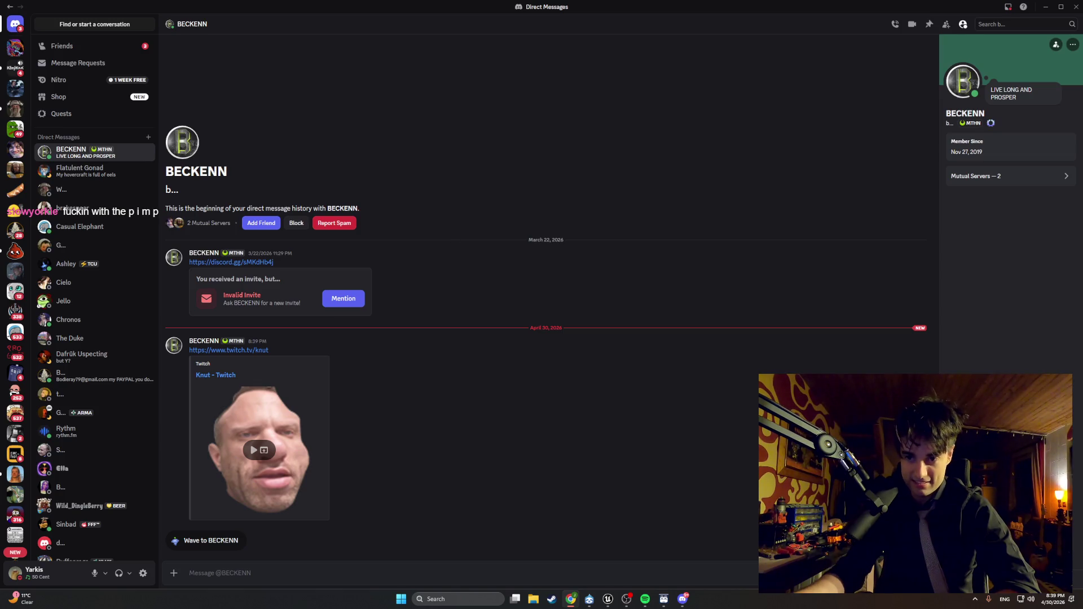
{"action": "left_click_drag", "start_coordinate": [620, 250], "coordinate": [449, 104]}
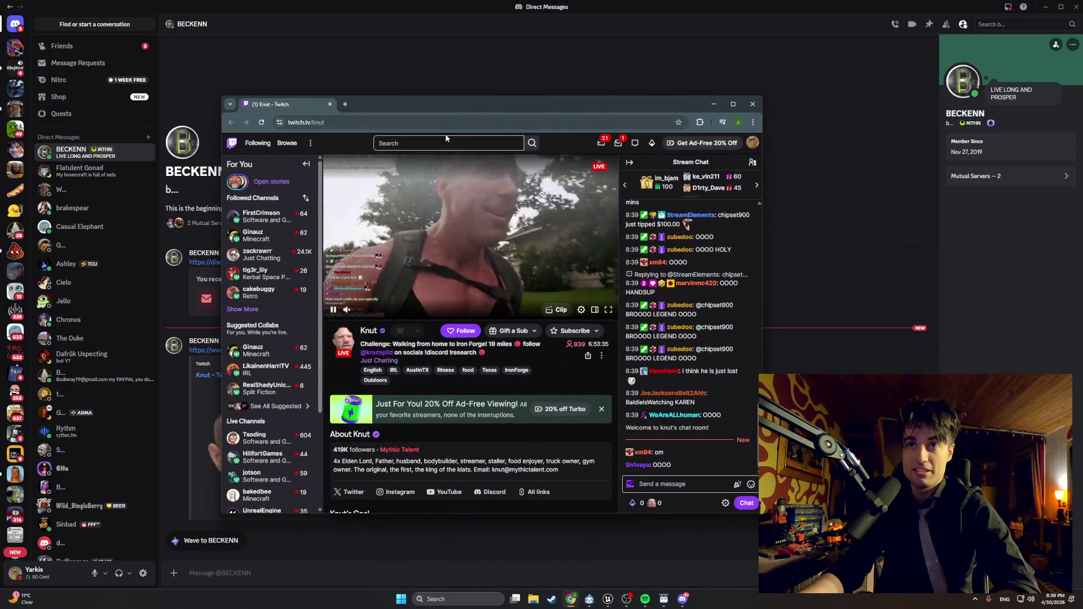
{"action": "left_click", "coordinate": [328, 105]}
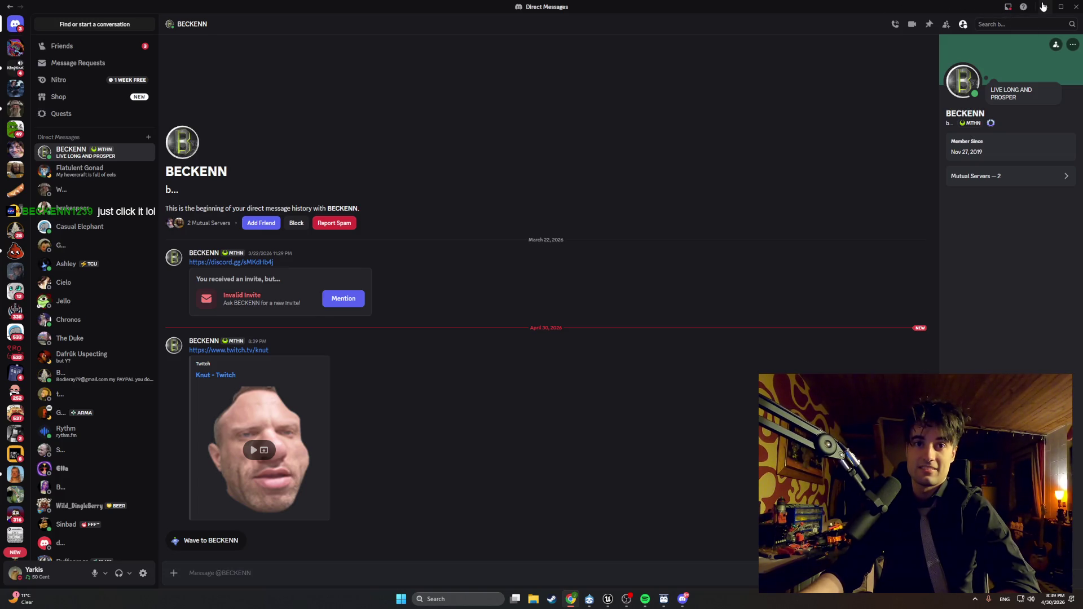
Step: Play the Twitch embed in chat, cancel the firewall prompt and minimise Discord
{"action": "left_click", "coordinate": [265, 454]}
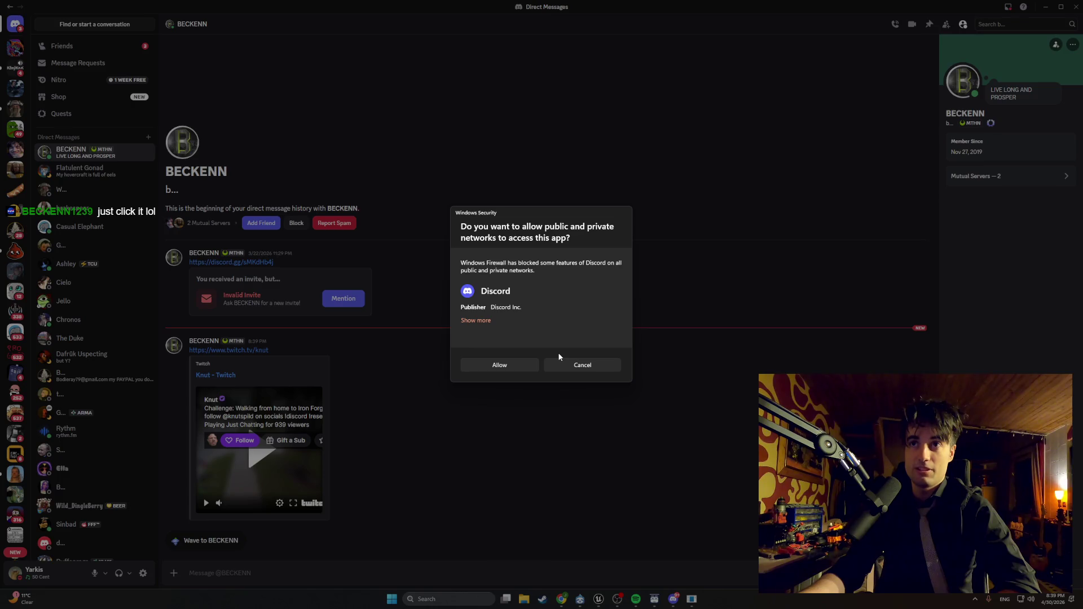
{"action": "left_click", "coordinate": [575, 367]}
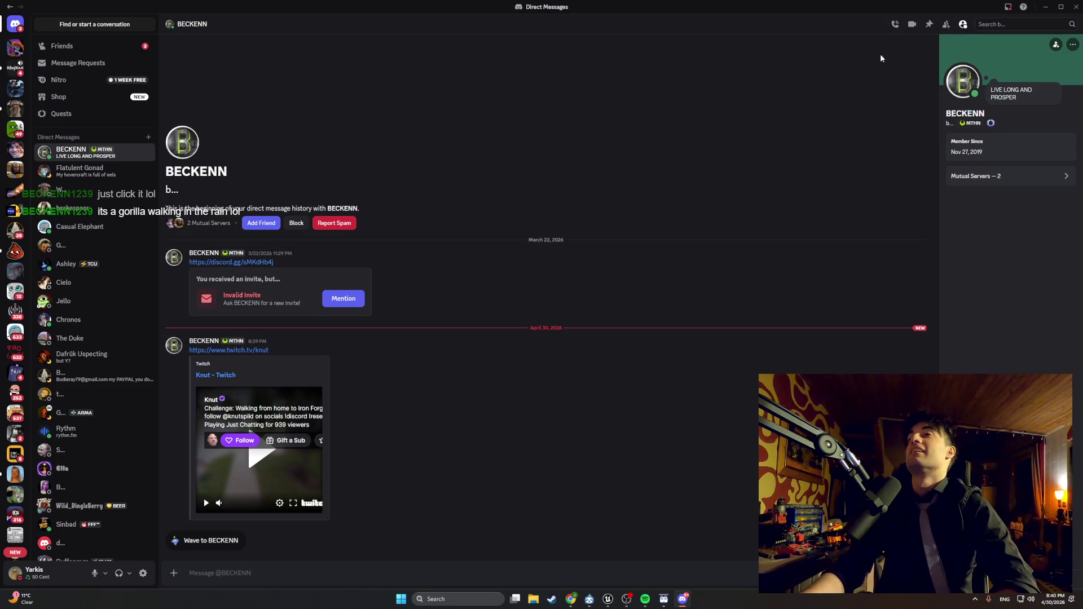
{"action": "left_click", "coordinate": [1045, 6]}
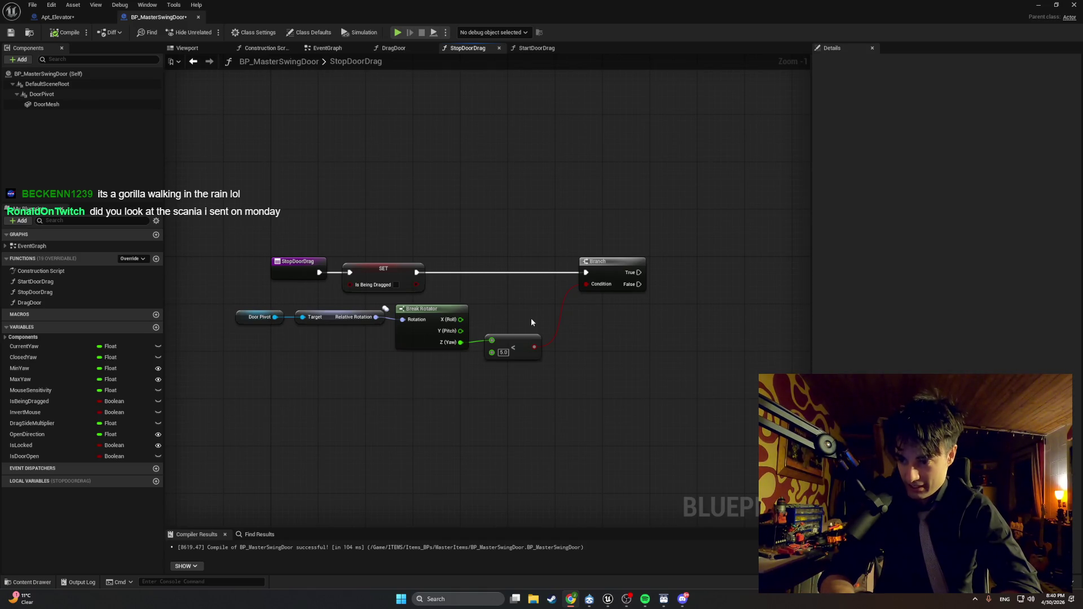
Step: Open the community server and browse its general-chat, flex and art channels
{"action": "left_click", "coordinate": [682, 599]}
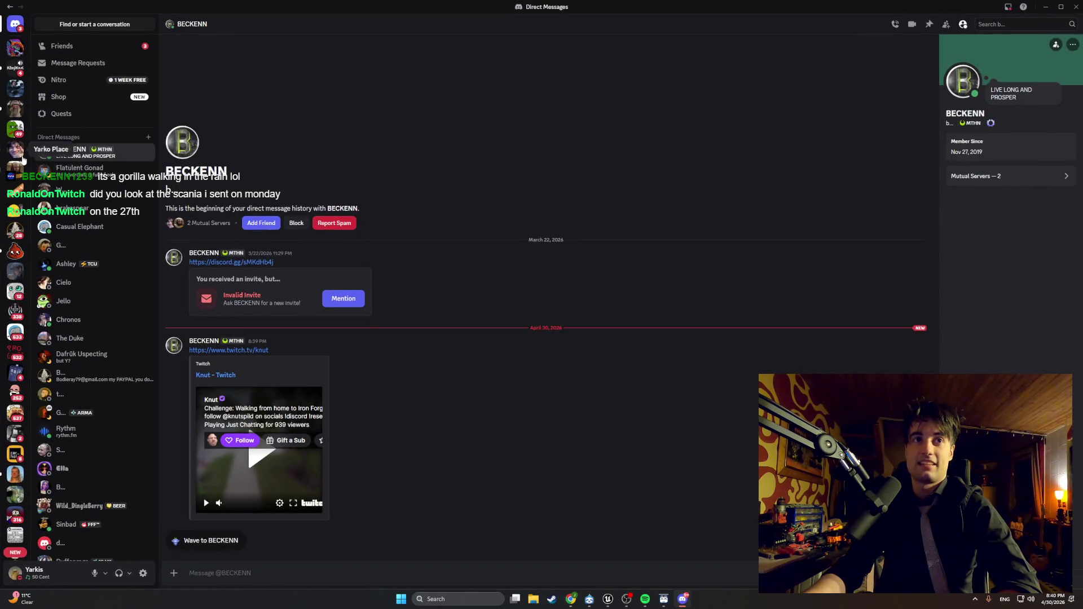
{"action": "left_click", "coordinate": [24, 155]}
{"action": "left_click", "coordinate": [77, 185]}
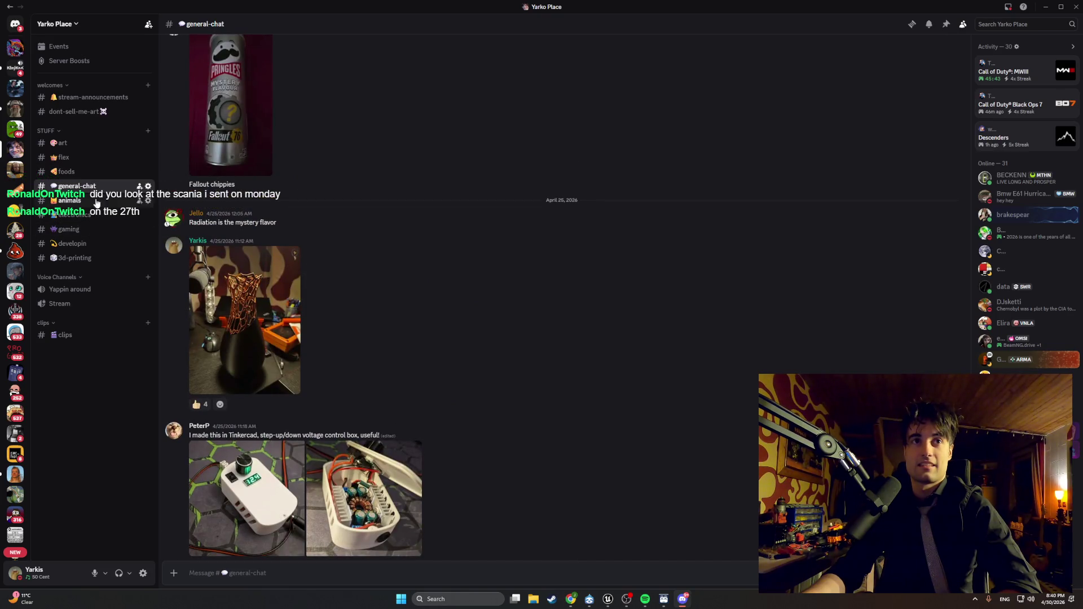
{"action": "scroll", "coordinate": [260, 316], "scroll_direction": "up", "scroll_amount": 1}
{"action": "scroll", "coordinate": [260, 316], "scroll_direction": "up", "scroll_amount": 20}
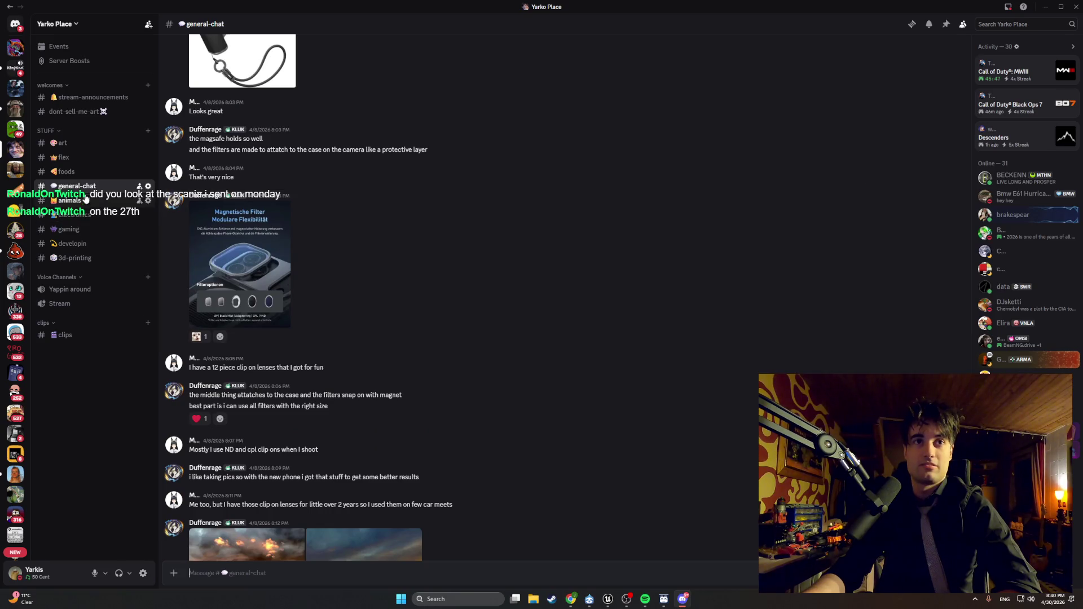
{"action": "left_click", "coordinate": [64, 157]}
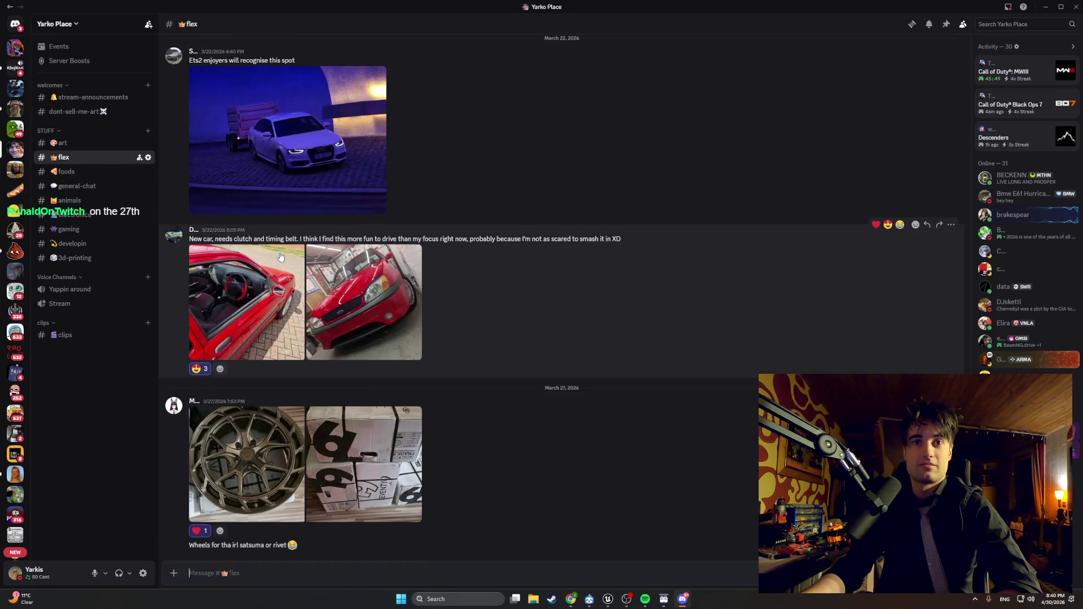
{"action": "scroll", "coordinate": [280, 255], "scroll_direction": "up", "scroll_amount": 1}
{"action": "scroll", "coordinate": [279, 256], "scroll_direction": "up", "scroll_amount": 8}
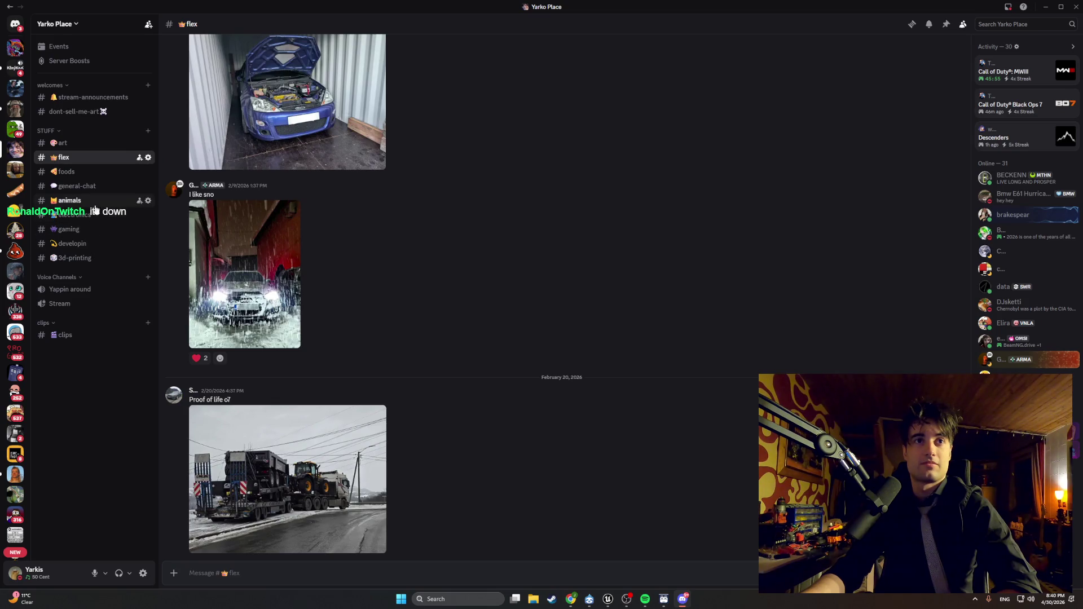
{"action": "left_click", "coordinate": [87, 144]}
{"action": "scroll", "coordinate": [324, 287], "scroll_direction": "up", "scroll_amount": 4}
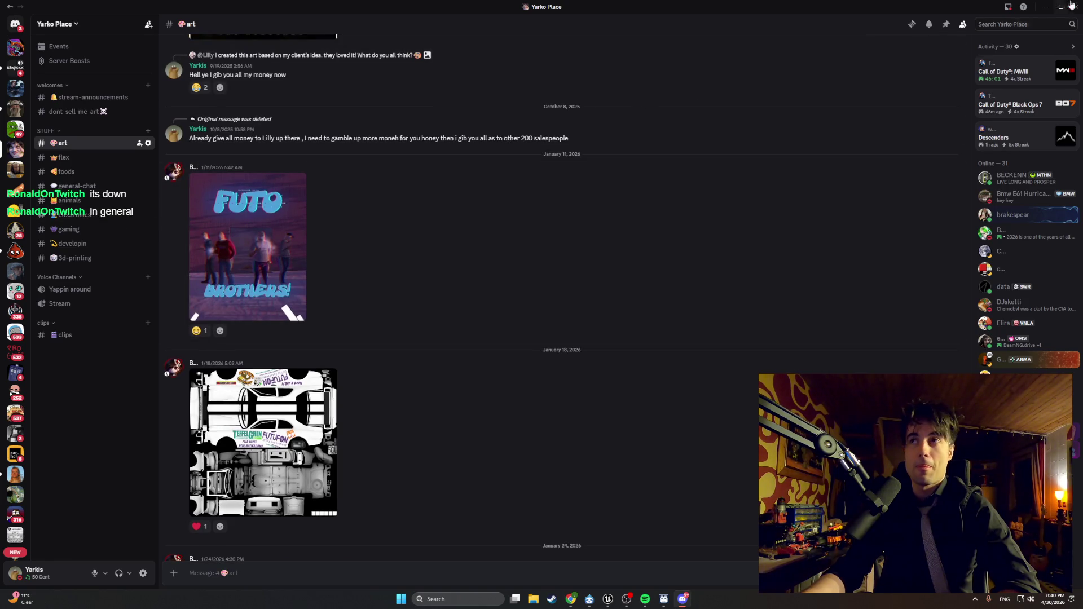
{"action": "key", "text": "alt+Tab"}
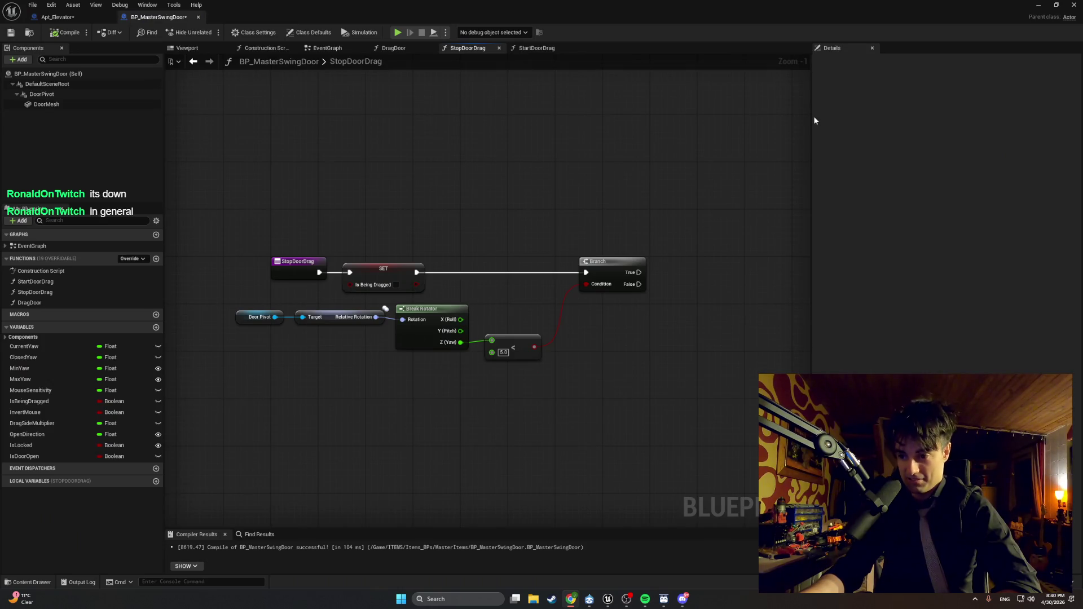
Step: Return to #general-chat and open the shared Scania R520 Autoline listing
{"action": "left_click", "coordinate": [682, 598]}
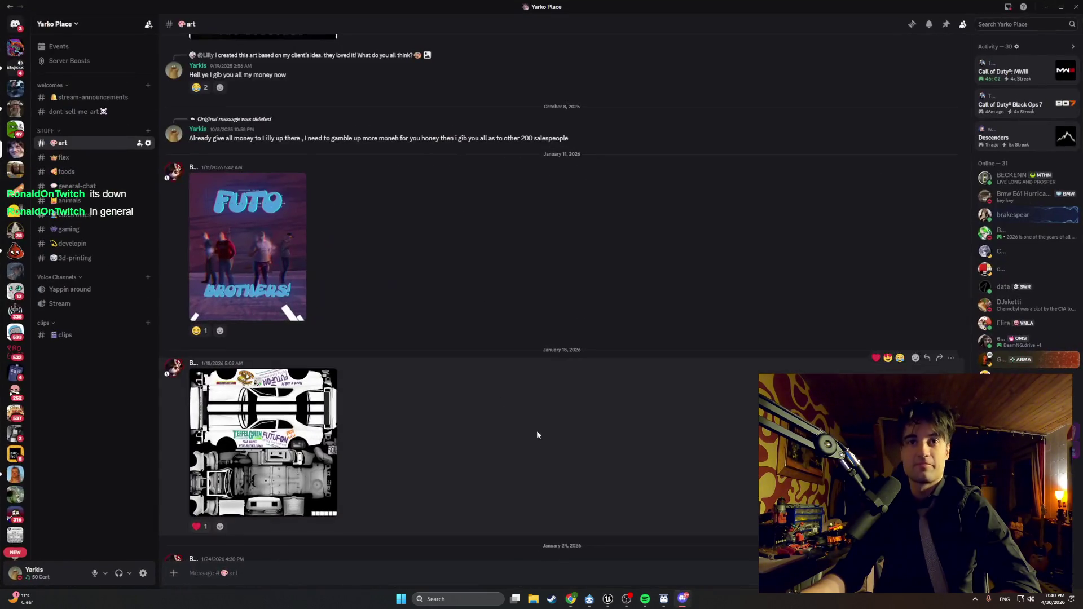
{"action": "left_click", "coordinate": [73, 185]}
{"action": "scroll", "coordinate": [328, 262], "scroll_direction": "down", "scroll_amount": 5}
{"action": "scroll", "coordinate": [348, 237], "scroll_direction": "down", "scroll_amount": 15}
{"action": "scroll", "coordinate": [347, 228], "scroll_direction": "up", "scroll_amount": 6}
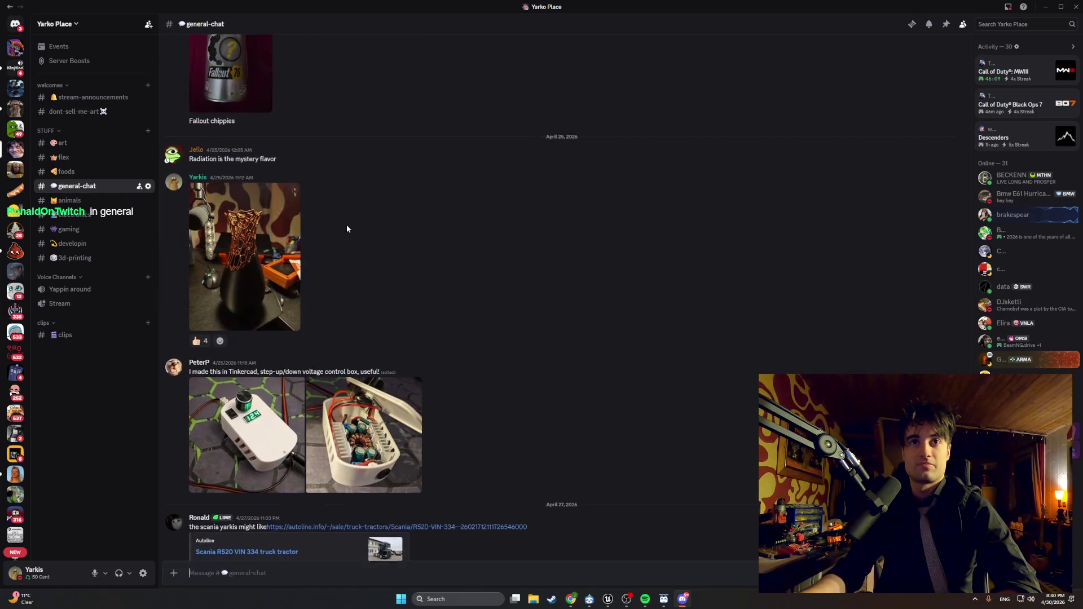
{"action": "scroll", "coordinate": [346, 228], "scroll_direction": "down", "scroll_amount": 3}
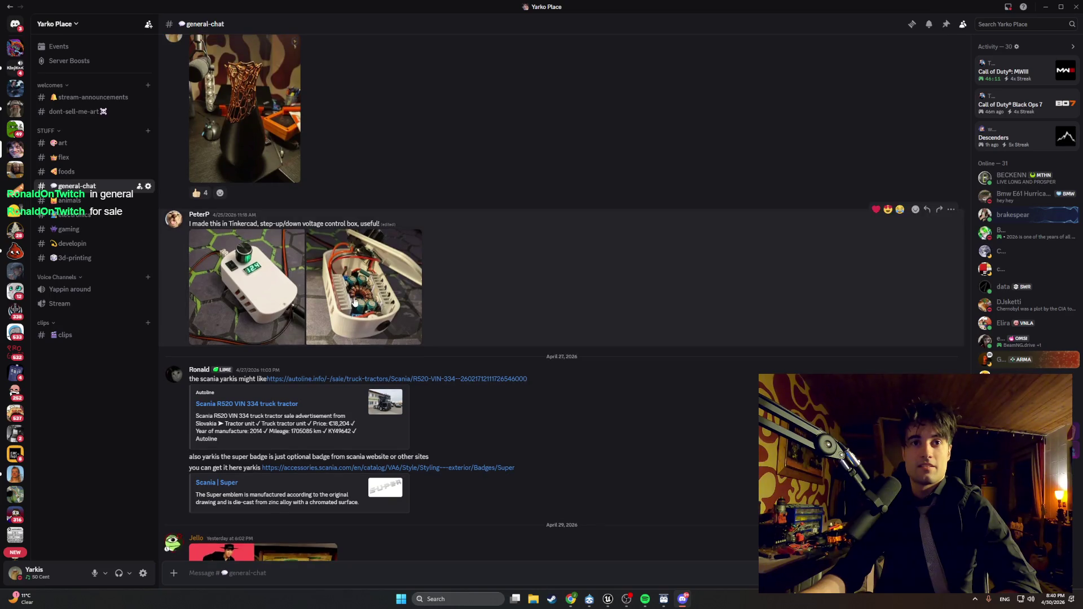
{"action": "left_click", "coordinate": [323, 379]}
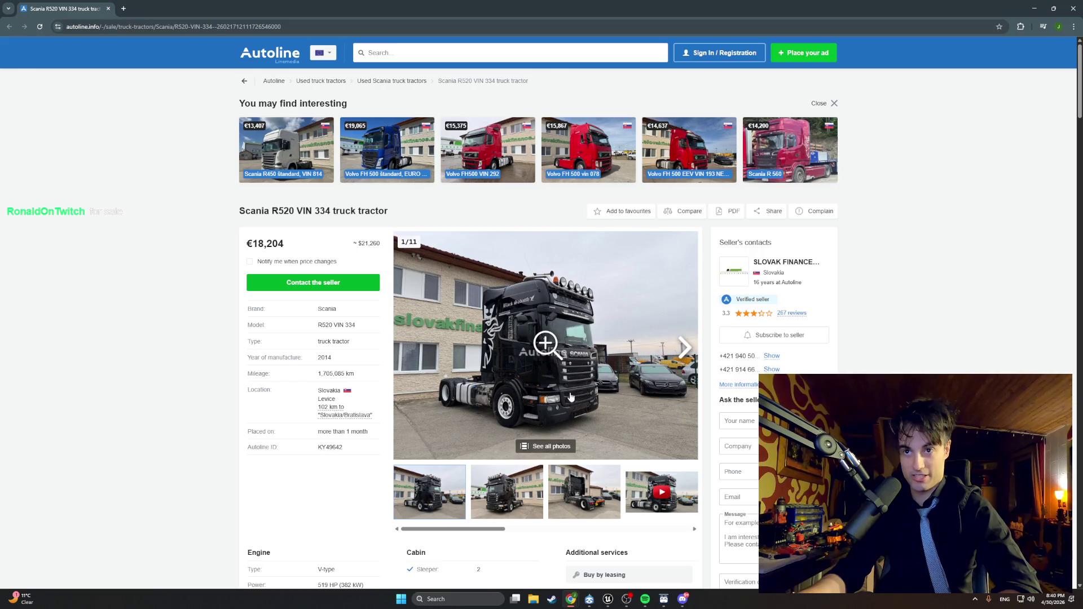
Step: Look through the Scania R520 photos and specs (€18,204, 1,705,085 km, 519 HP), then return to Discord
{"action": "left_click", "coordinate": [574, 373]}
{"action": "scroll", "coordinate": [554, 383], "scroll_direction": "down", "scroll_amount": 7}
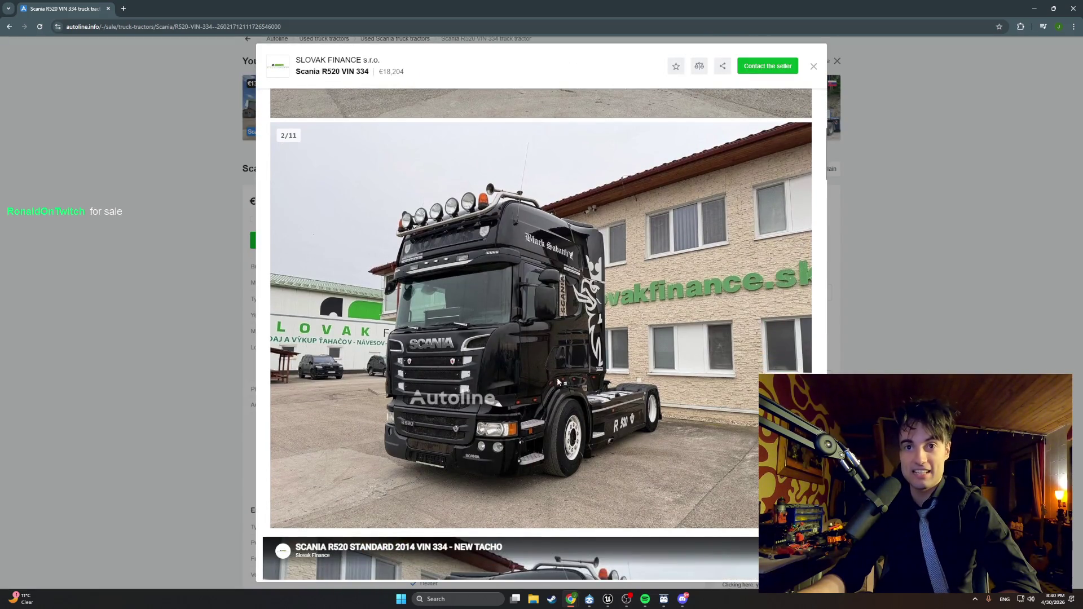
{"action": "scroll", "coordinate": [556, 388], "scroll_direction": "down", "scroll_amount": 2}
{"action": "left_click", "coordinate": [813, 67]}
{"action": "scroll", "coordinate": [546, 305], "scroll_direction": "down", "scroll_amount": 3}
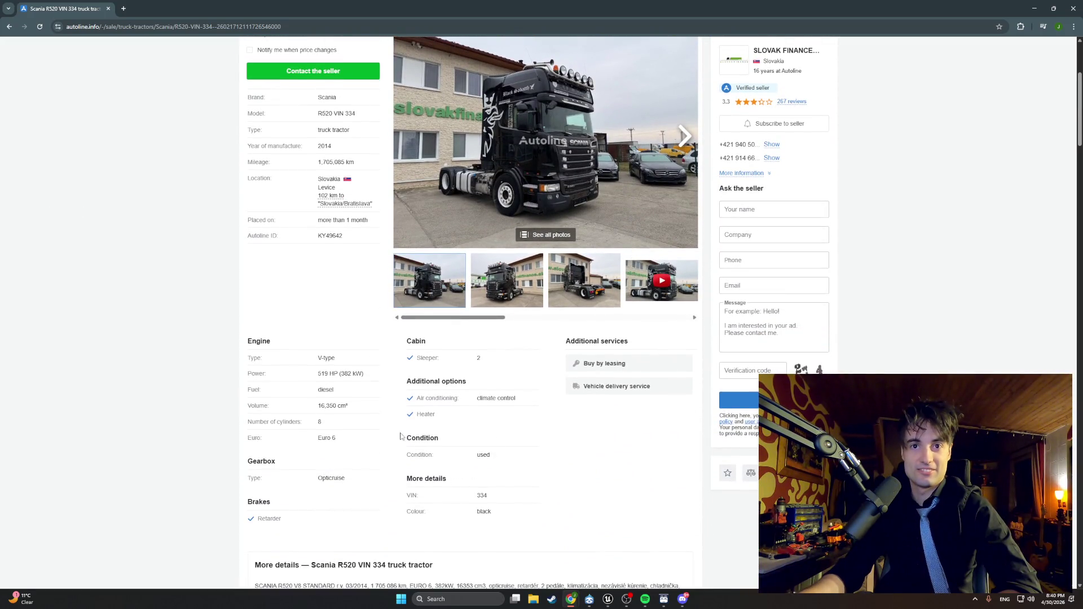
{"action": "scroll", "coordinate": [336, 315], "scroll_direction": "up", "scroll_amount": 2}
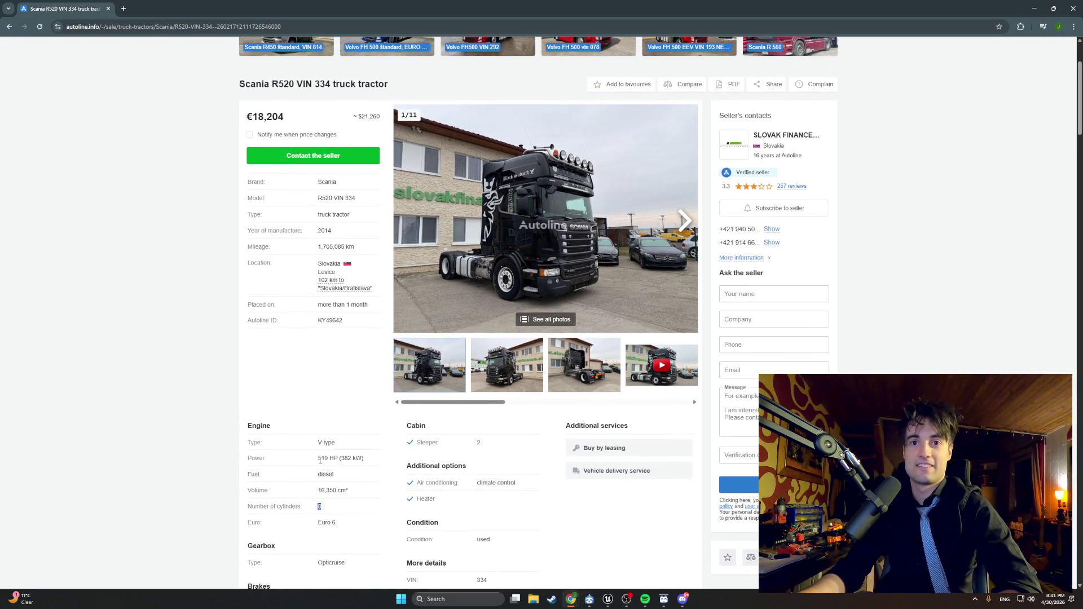
{"action": "scroll", "coordinate": [330, 459], "scroll_direction": "up", "scroll_amount": 1}
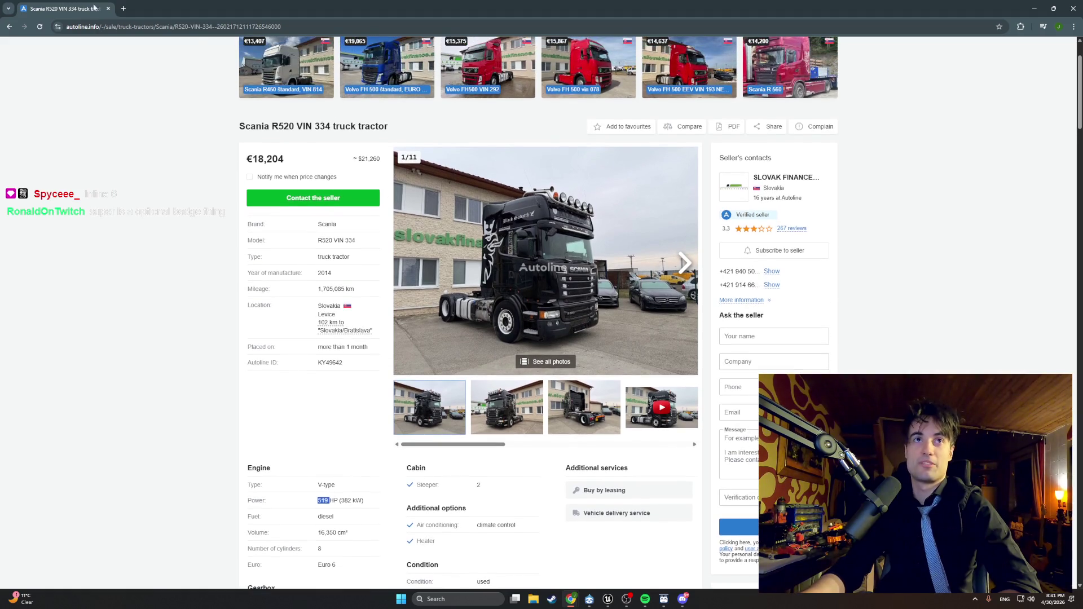
{"action": "key", "text": "alt+Tab"}
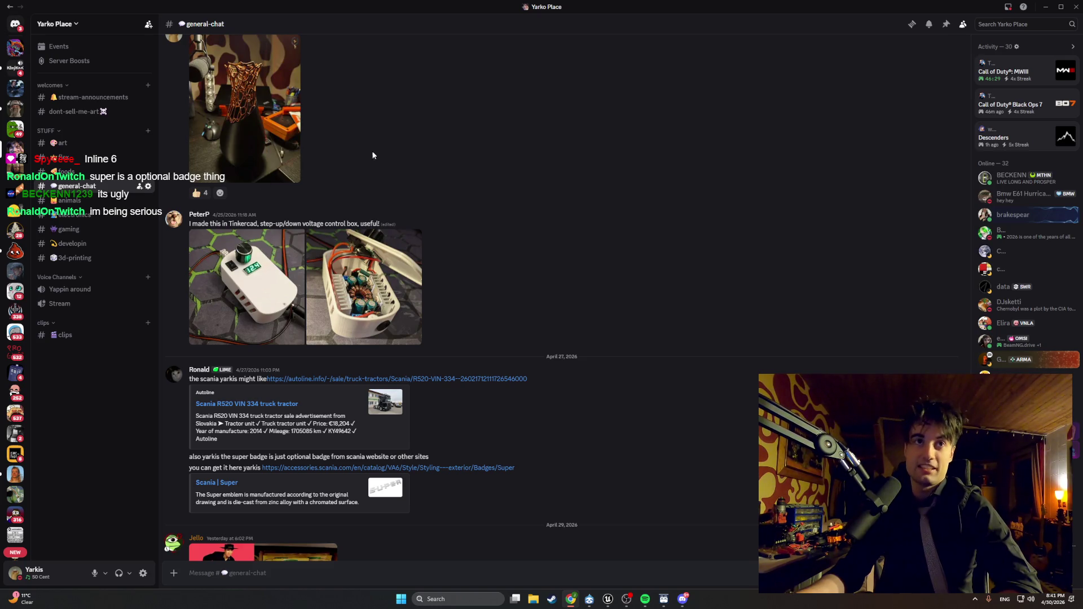
Step: Switch away from Discord to the StopDoorDrag graph in Unreal Engine with Alt+Tab
{"action": "key", "text": "alt+Tab"}
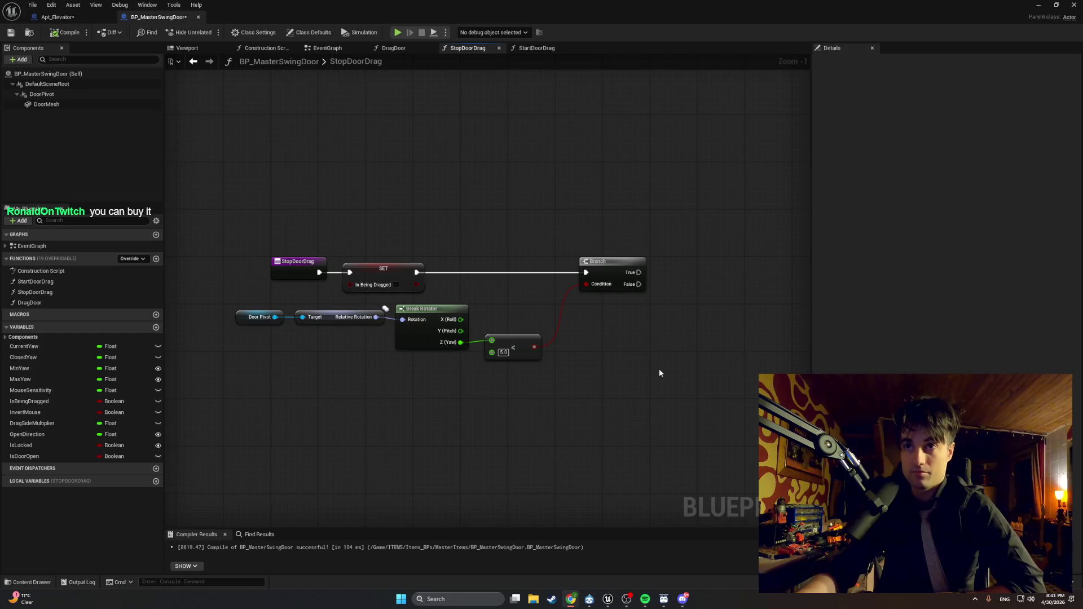
Step: Add an unconnected ABS node beside the < 5 comparison in the StopDoorDrag graph
{"action": "right_click", "coordinate": [645, 357]}
{"action": "type", "text": "abs"}
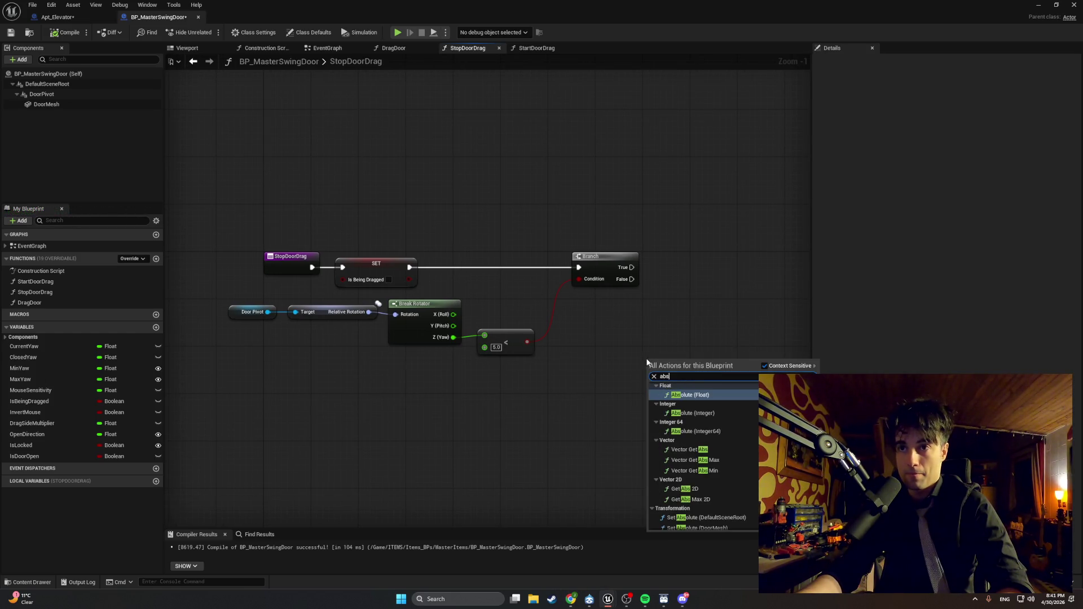
{"action": "left_click", "coordinate": [705, 395]}
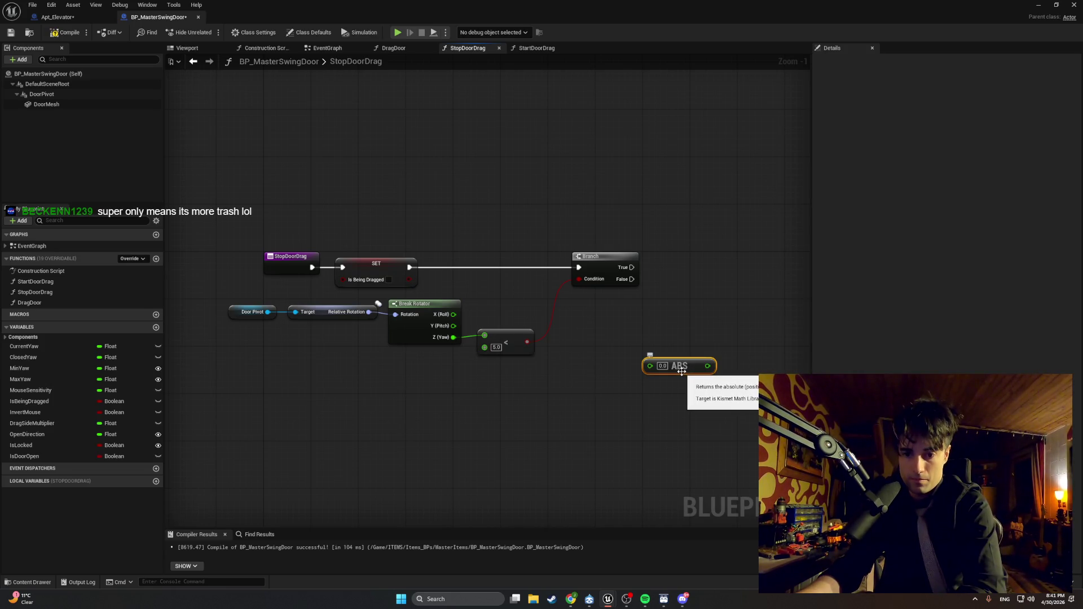
{"action": "left_click_drag", "start_coordinate": [624, 409], "coordinate": [545, 390]}
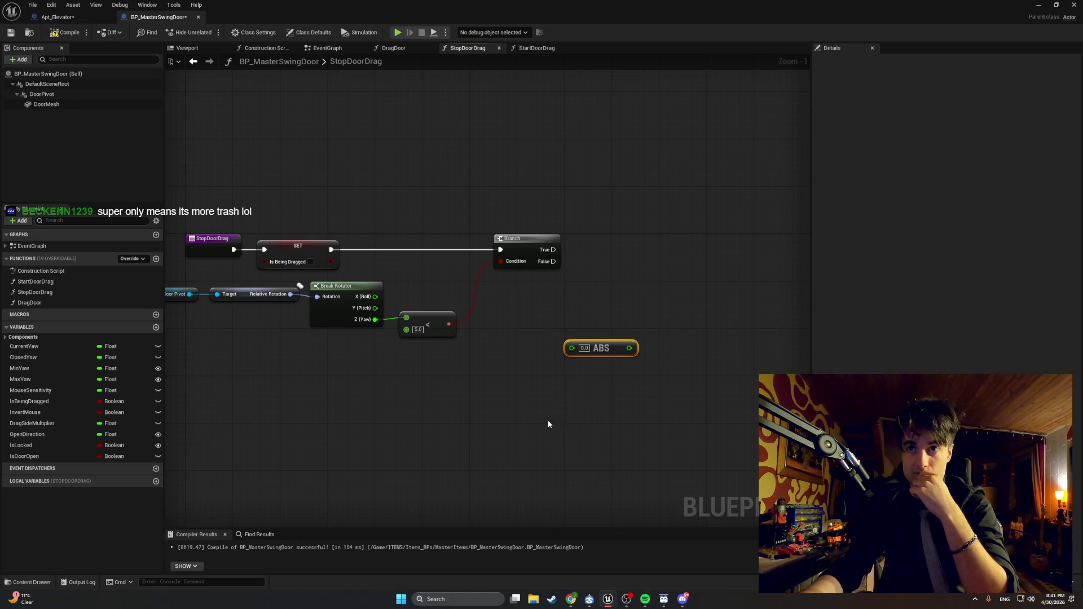
{"action": "left_click_drag", "start_coordinate": [549, 424], "coordinate": [618, 447]}
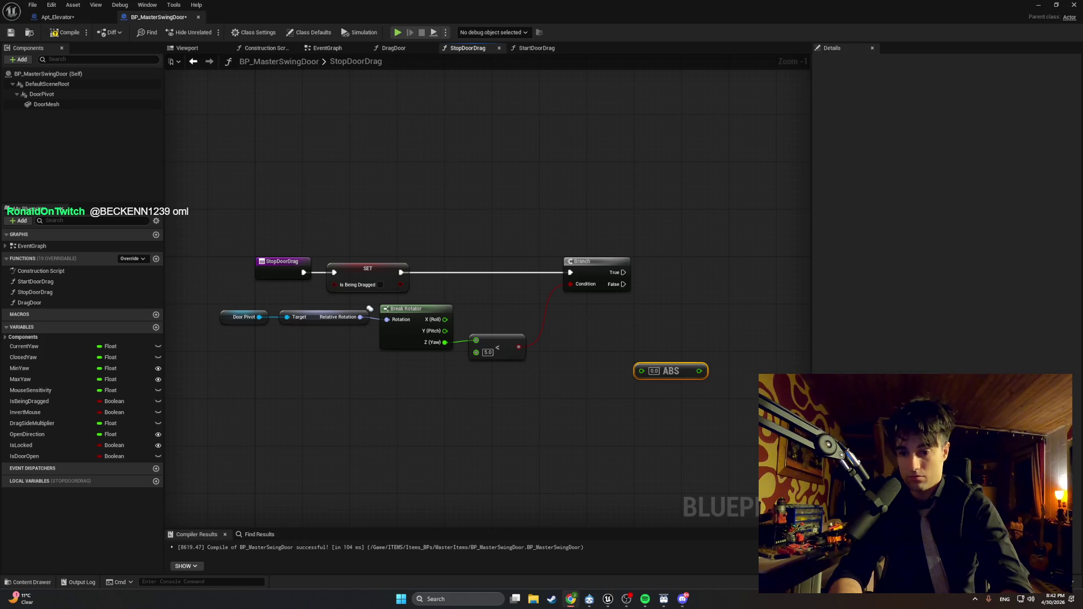
Step: Take a screen capture of the graph region around the ABS node and comparison
{"action": "scroll", "coordinate": [595, 399], "scroll_direction": "up", "scroll_amount": 1}
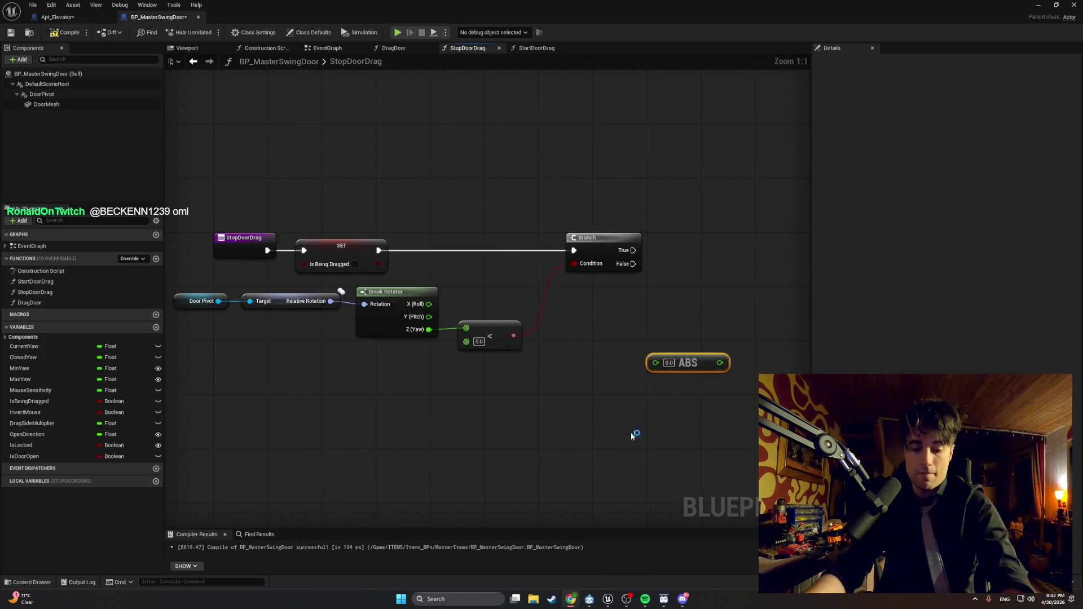
{"action": "key", "text": "super+shift+s"}
{"action": "left_click_drag", "start_coordinate": [743, 384], "coordinate": [174, 205]}
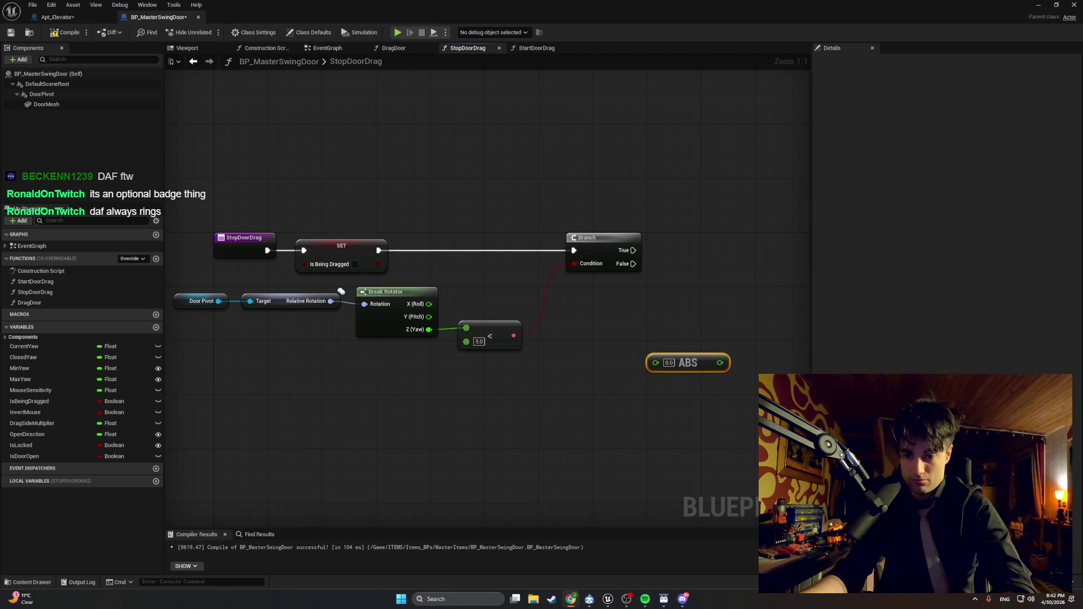
Step: Preview Tatra truck images from CZDEFENCE, Instagram, tatratrucks.com and Transport.sk, then close the browser
{"action": "left_click", "coordinate": [570, 599]}
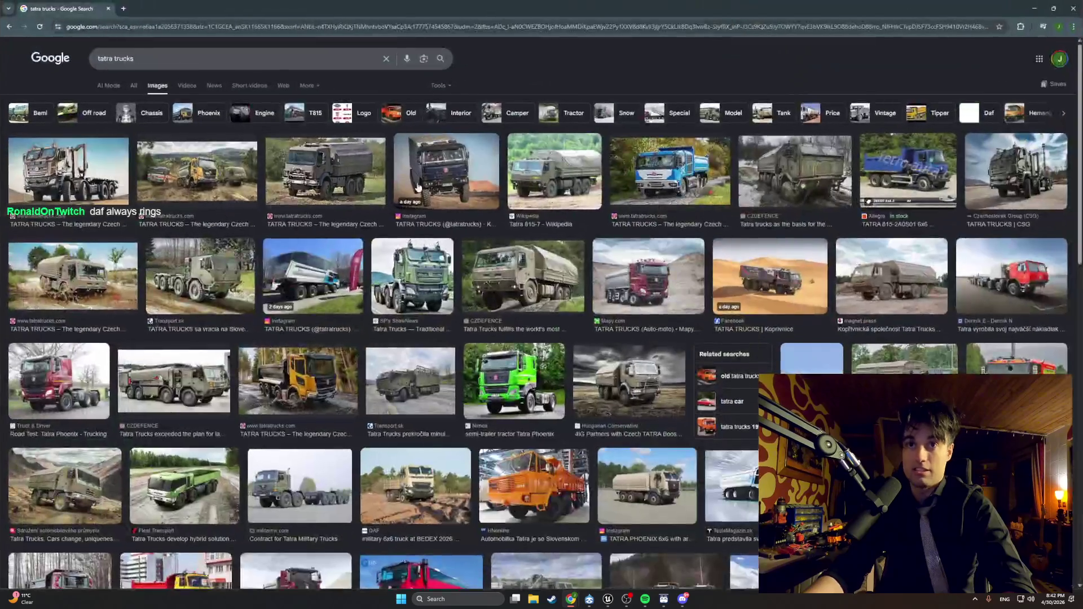
{"action": "left_click", "coordinate": [210, 375]}
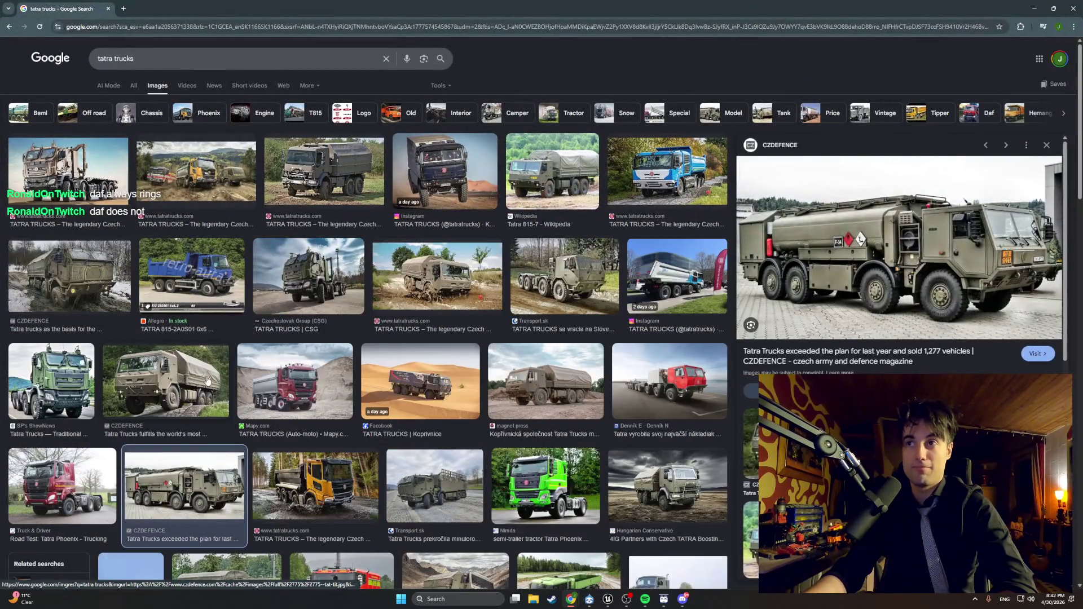
{"action": "left_click", "coordinate": [461, 193]}
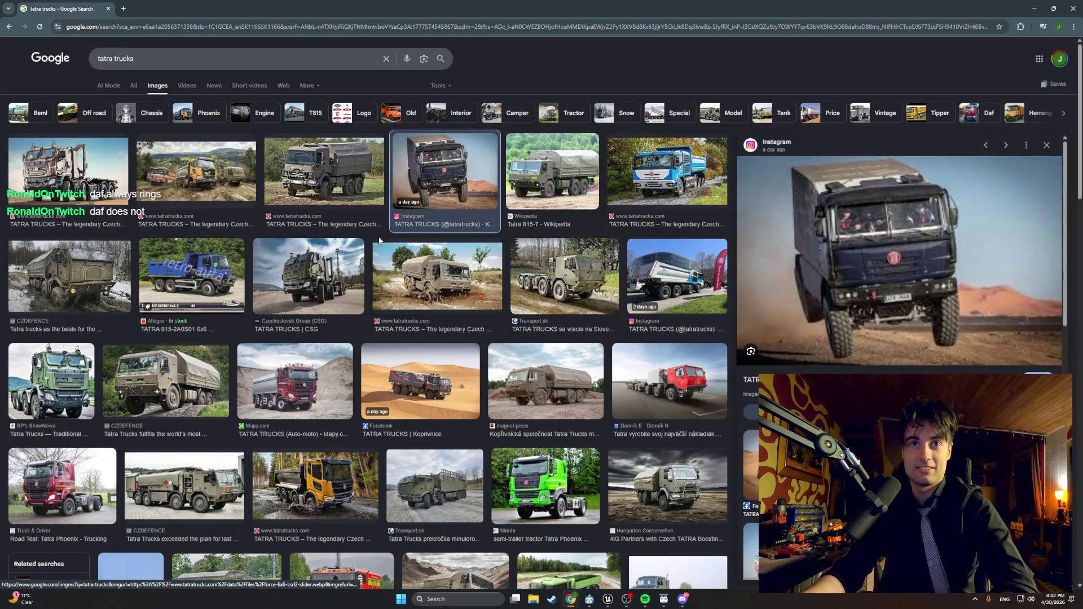
{"action": "left_click", "coordinate": [77, 182]}
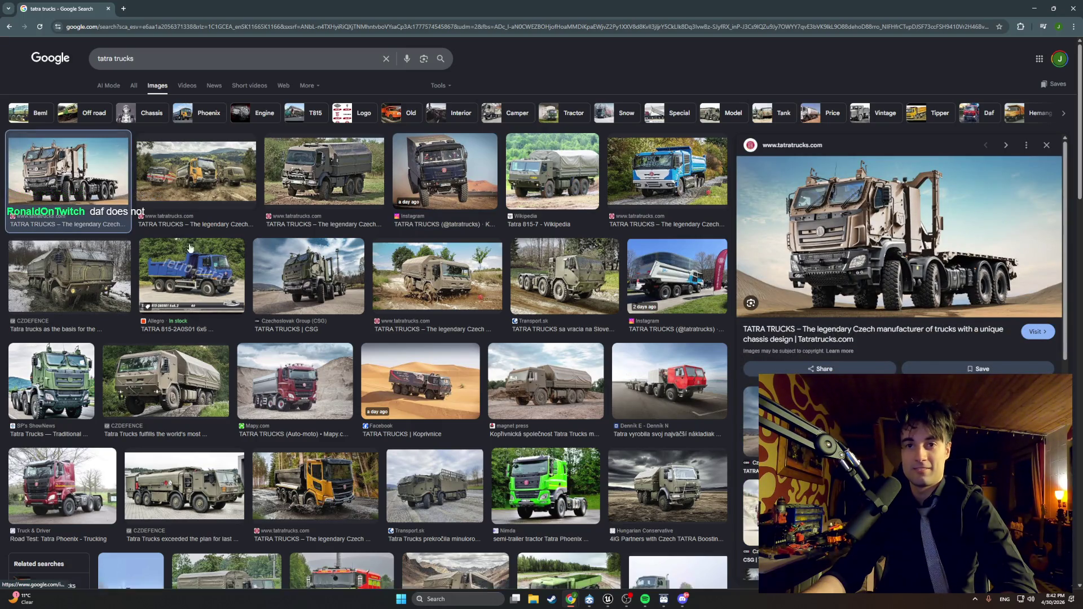
{"action": "left_click", "coordinate": [551, 295]}
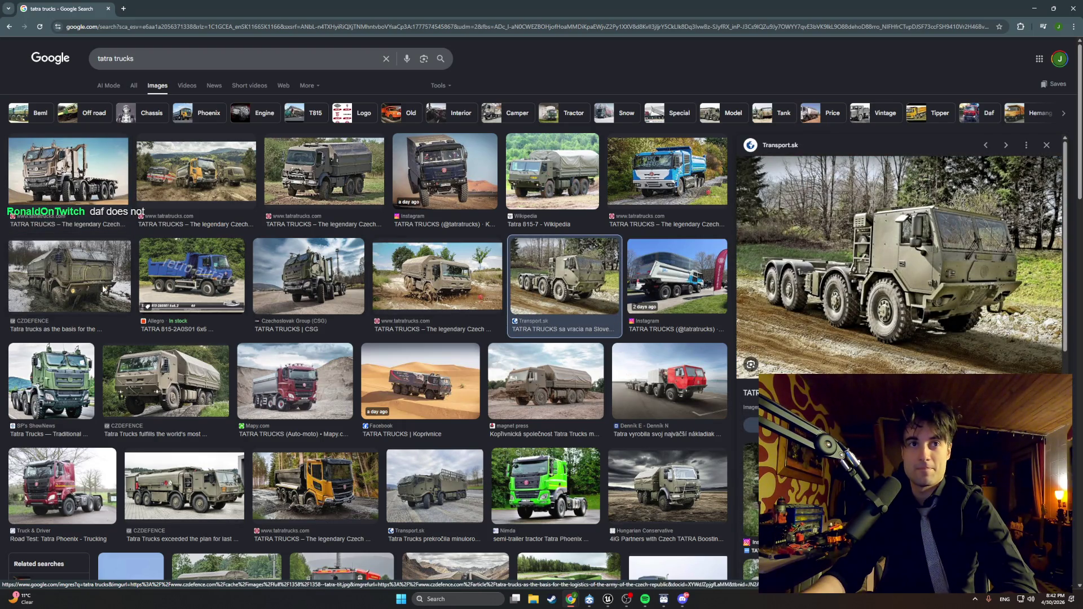
{"action": "left_click", "coordinate": [104, 289]}
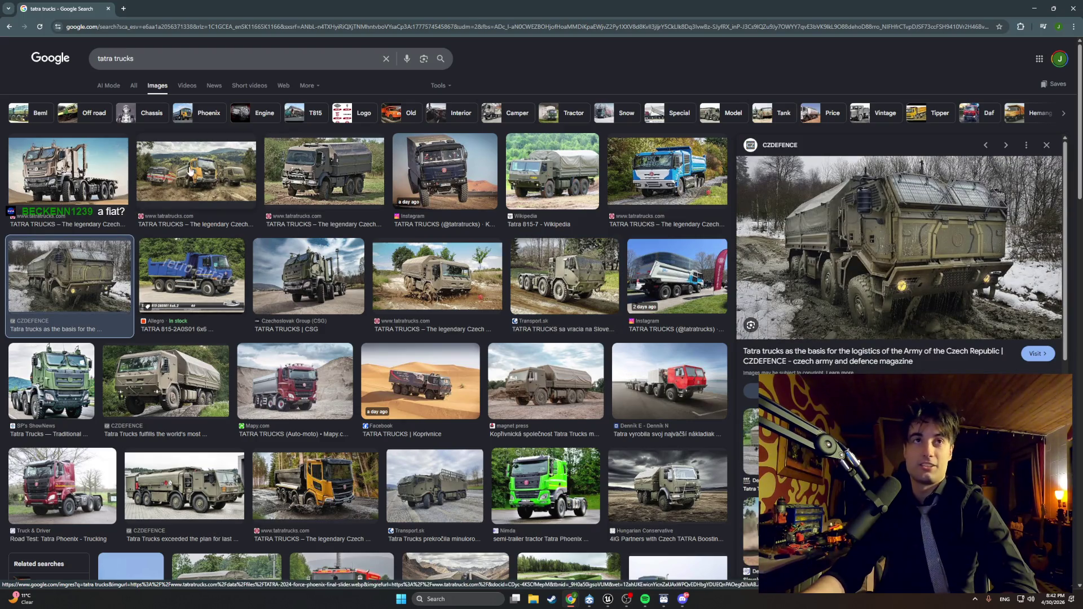
{"action": "left_click", "coordinate": [109, 9]}
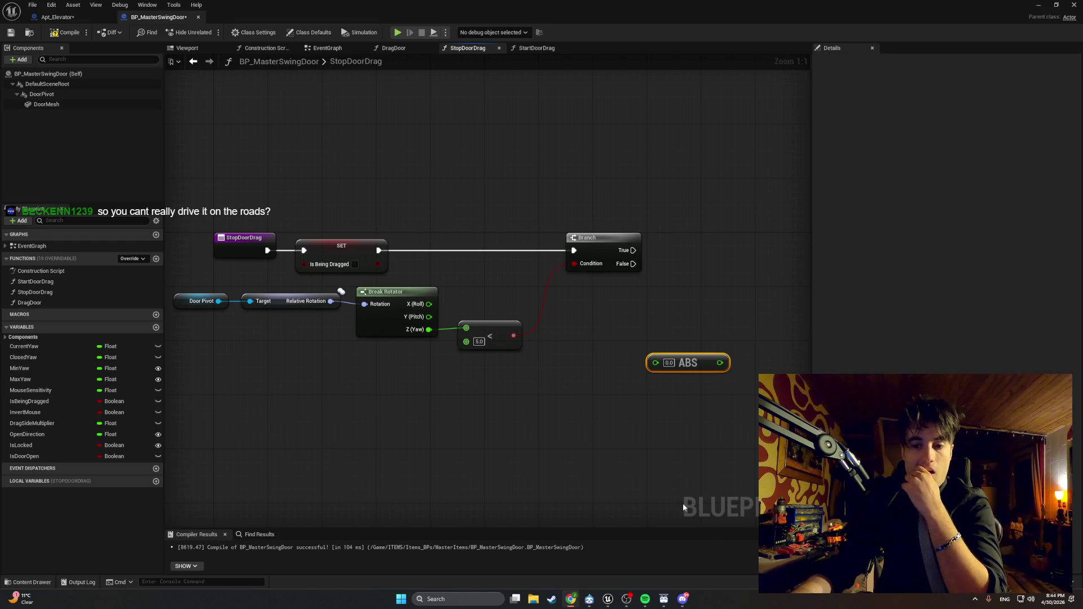
Step: Unhook Z (Yaw) from the < node and place ABS between them, shifting < and Branch right
{"action": "left_click", "coordinate": [445, 331], "text": "alt"}
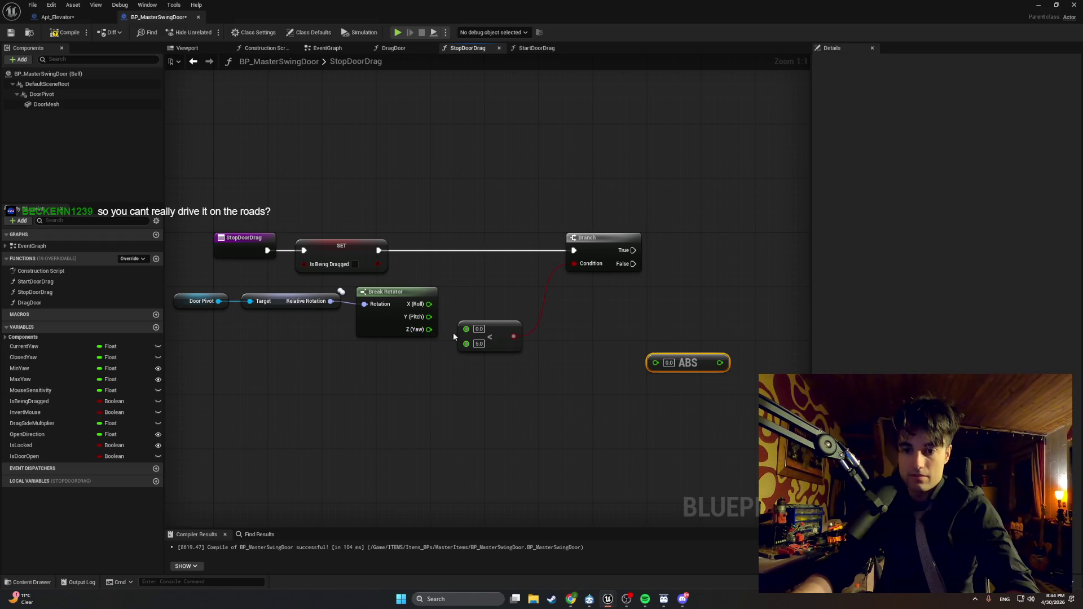
{"action": "left_click_drag", "start_coordinate": [496, 339], "coordinate": [550, 338]}
{"action": "mouse_move", "coordinate": [696, 362]}
{"action": "left_mouse_down"}
{"action": "mouse_move", "coordinate": [446, 329]}
{"action": "mouse_move", "coordinate": [562, 333]}
{"action": "left_mouse_up"}
{"action": "left_click_drag", "start_coordinate": [466, 332], "coordinate": [472, 334]}
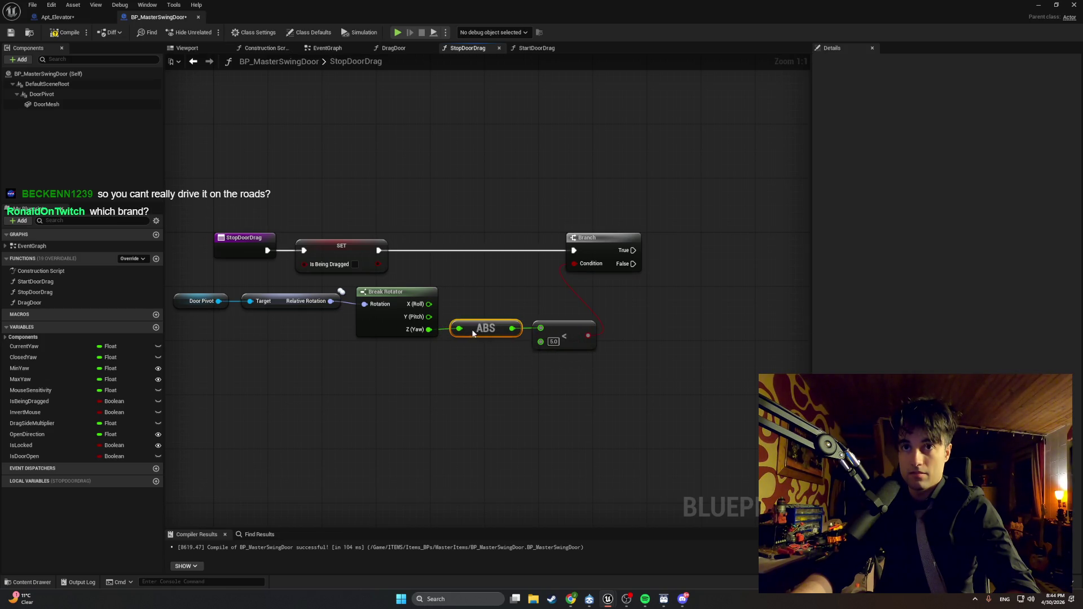
{"action": "left_click_drag", "start_coordinate": [604, 242], "coordinate": [644, 242]}
{"action": "left_click", "coordinate": [664, 404]}
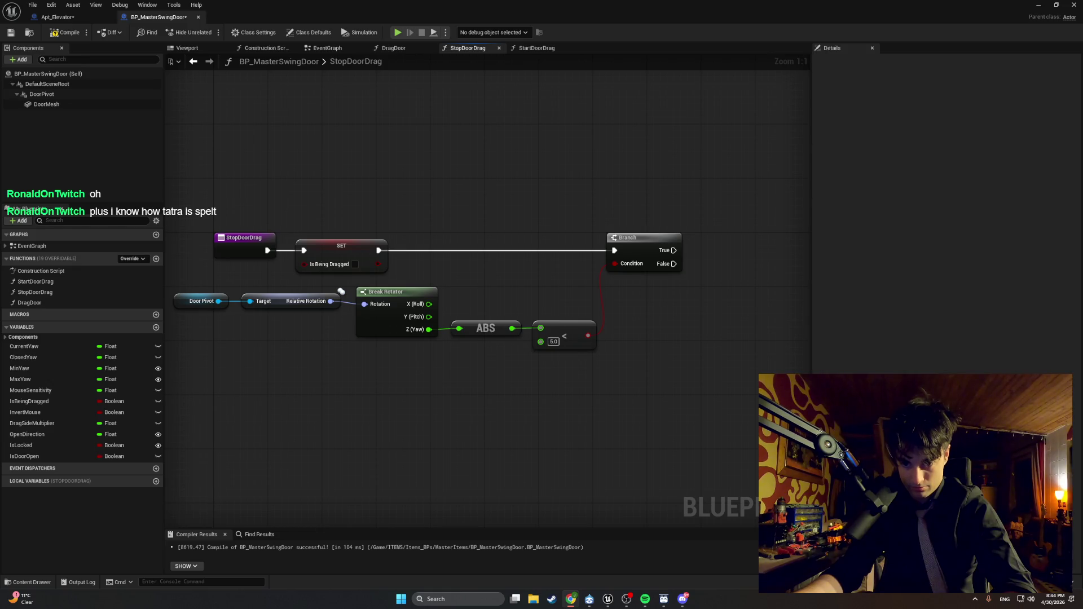
Step: Preview Tatra Phoenix timber trucks and a wooden Tatra 815 lesovoz model, then close the tab
{"action": "key", "text": "alt+Tab"}
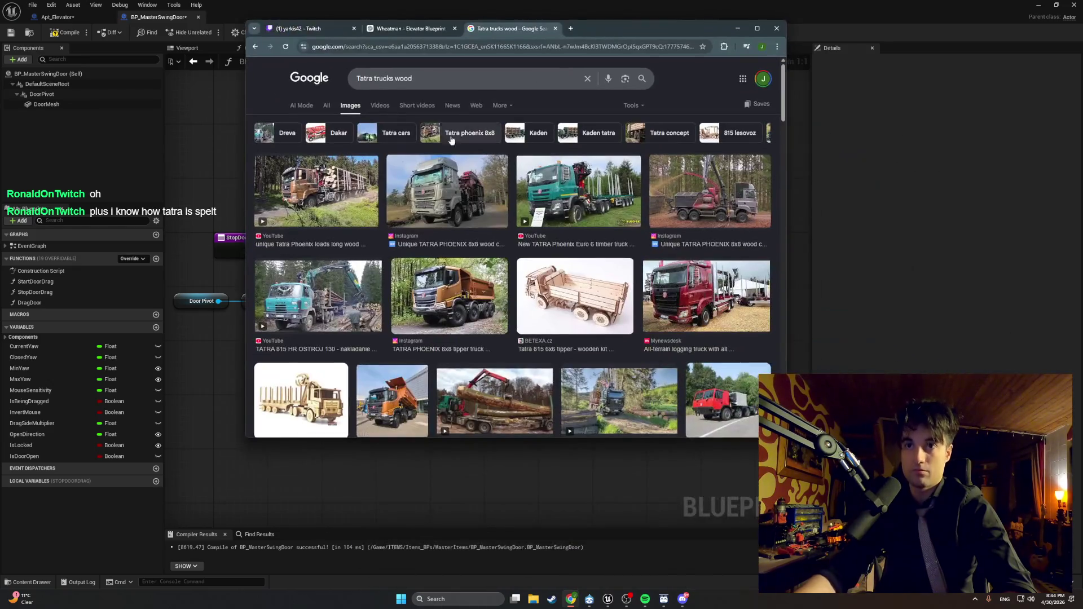
{"action": "left_click", "coordinate": [351, 187]}
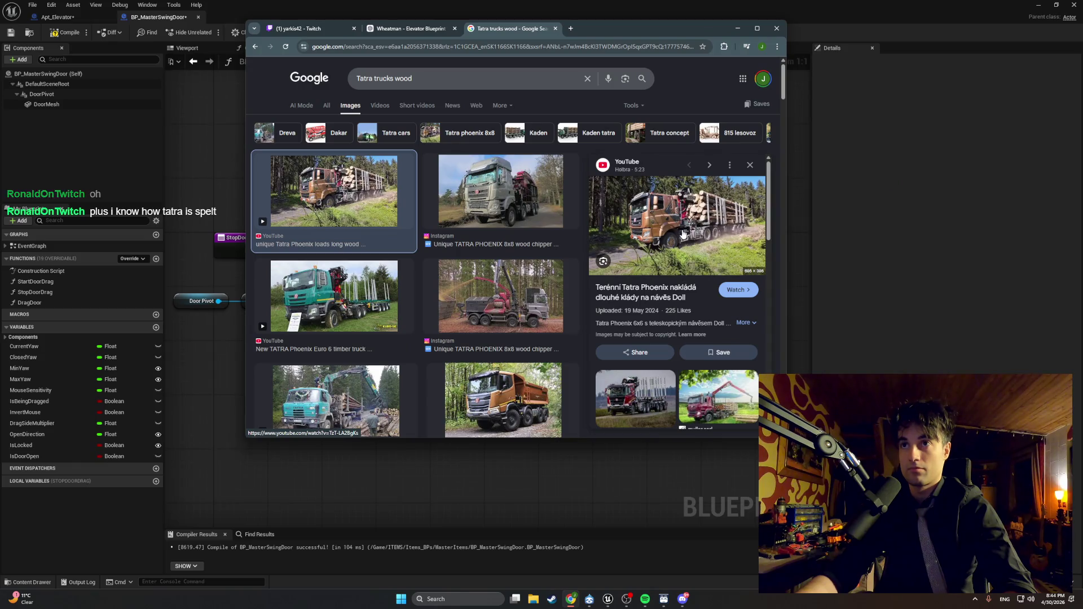
{"action": "left_click", "coordinate": [333, 296]}
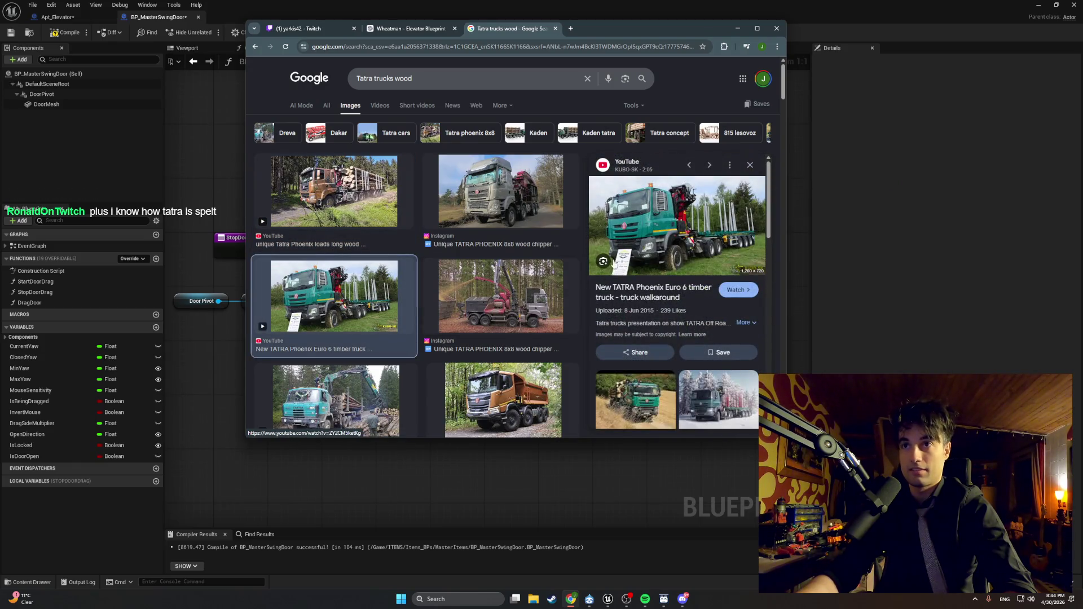
{"action": "scroll", "coordinate": [443, 282], "scroll_direction": "down", "scroll_amount": 4}
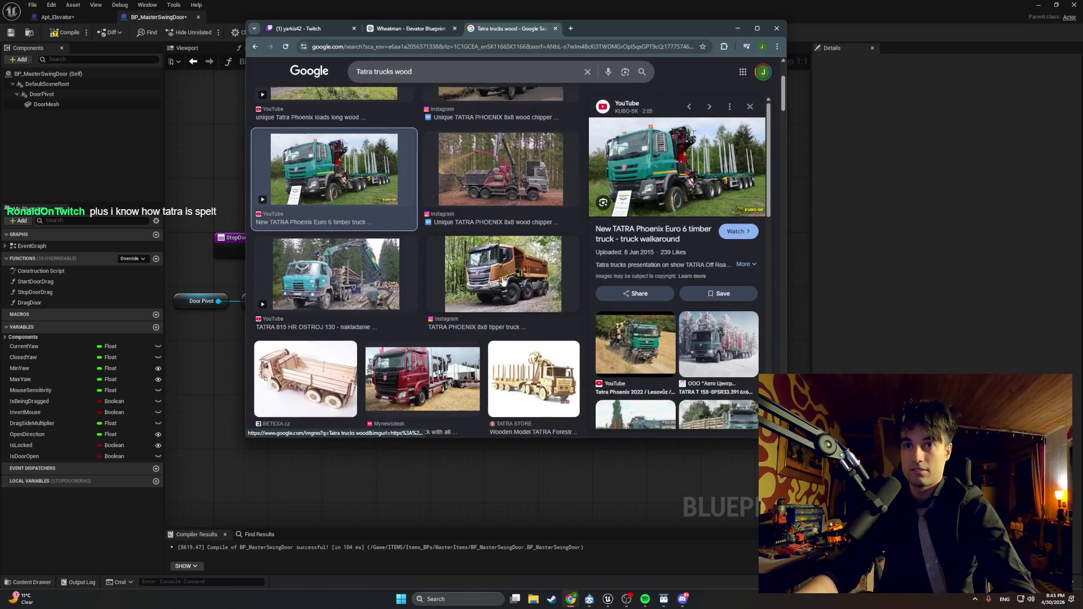
{"action": "scroll", "coordinate": [444, 281], "scroll_direction": "down", "scroll_amount": 2}
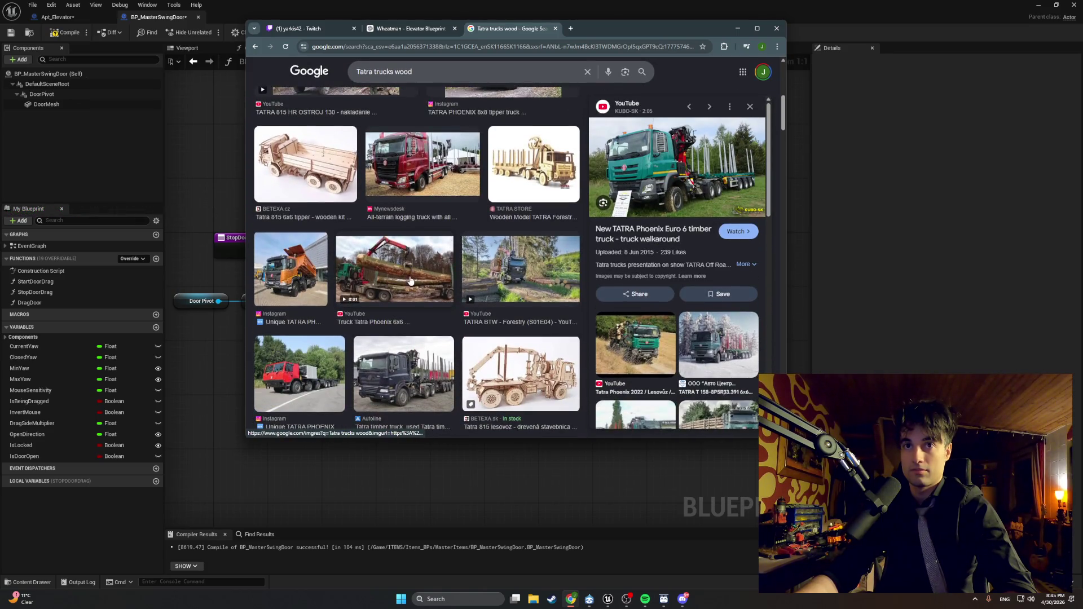
{"action": "left_click", "coordinate": [442, 277]}
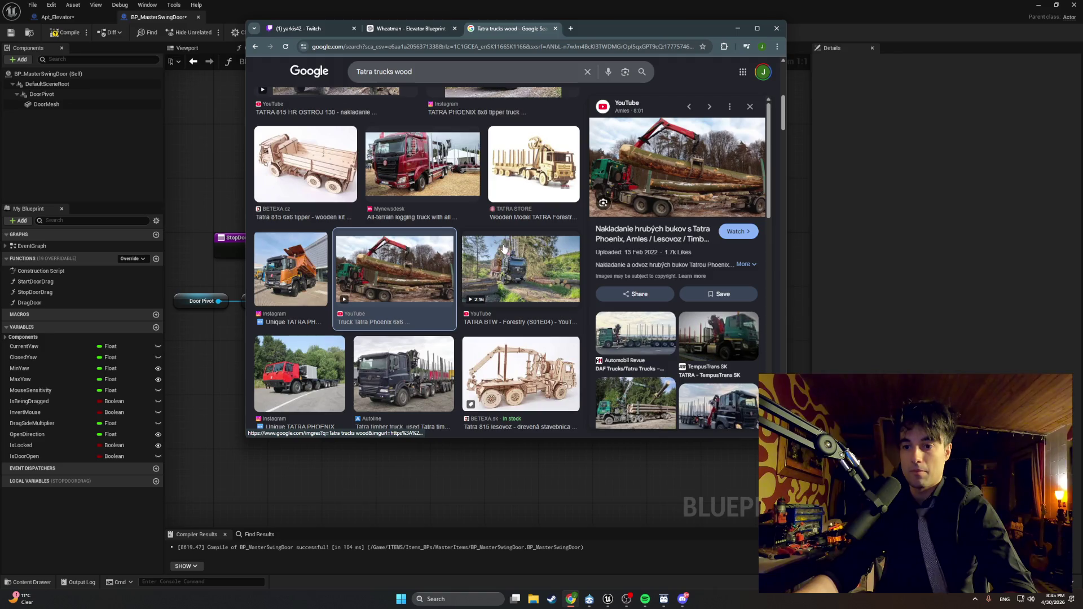
{"action": "scroll", "coordinate": [505, 249], "scroll_direction": "down", "scroll_amount": 2}
{"action": "left_click", "coordinate": [511, 283]}
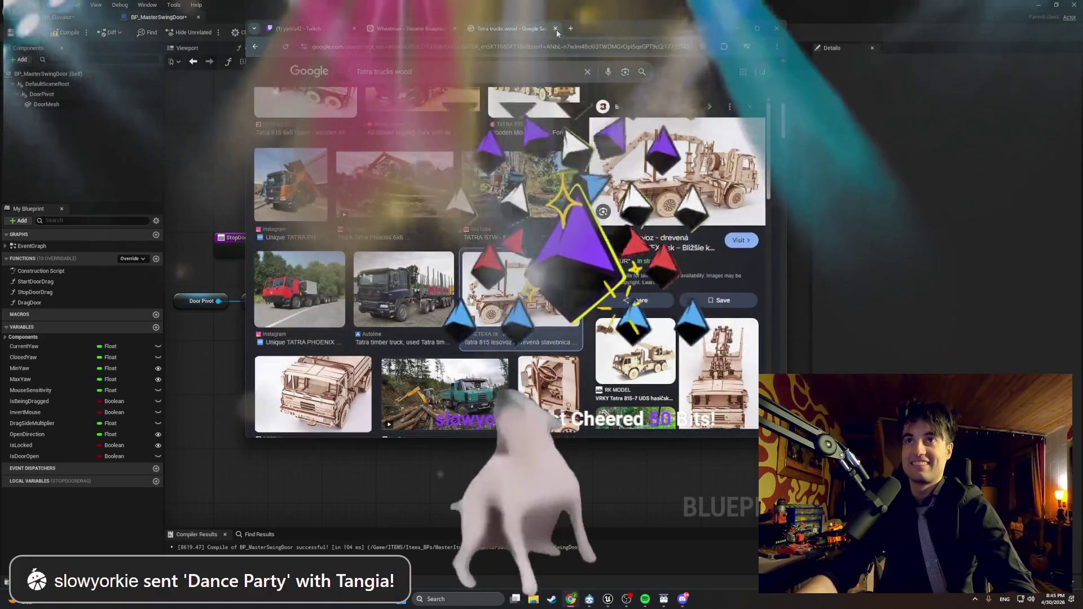
{"action": "left_click", "coordinate": [556, 29]}
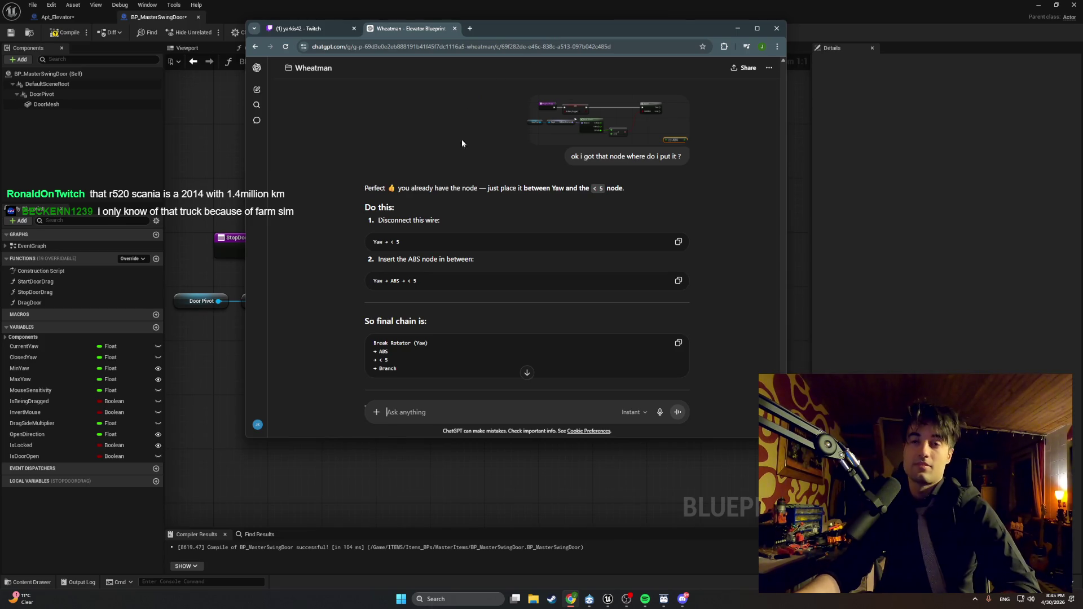
Step: Read ChatGPT's reply on the ABS and Branch wiring, then minimize Chrome
{"action": "scroll", "coordinate": [470, 278], "scroll_direction": "down", "scroll_amount": 2}
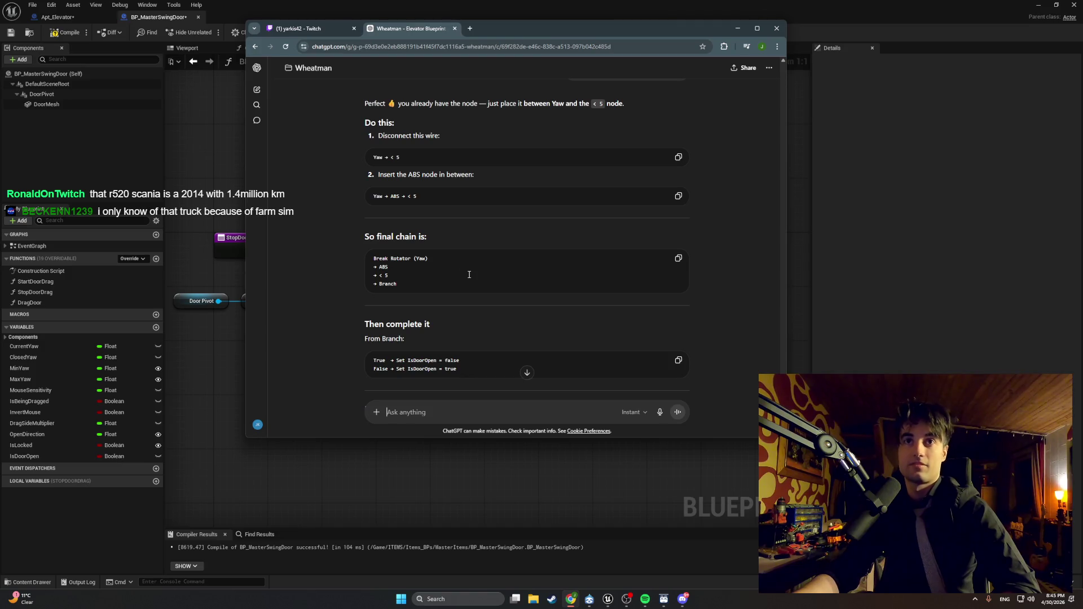
{"action": "scroll", "coordinate": [389, 251], "scroll_direction": "up", "scroll_amount": 1}
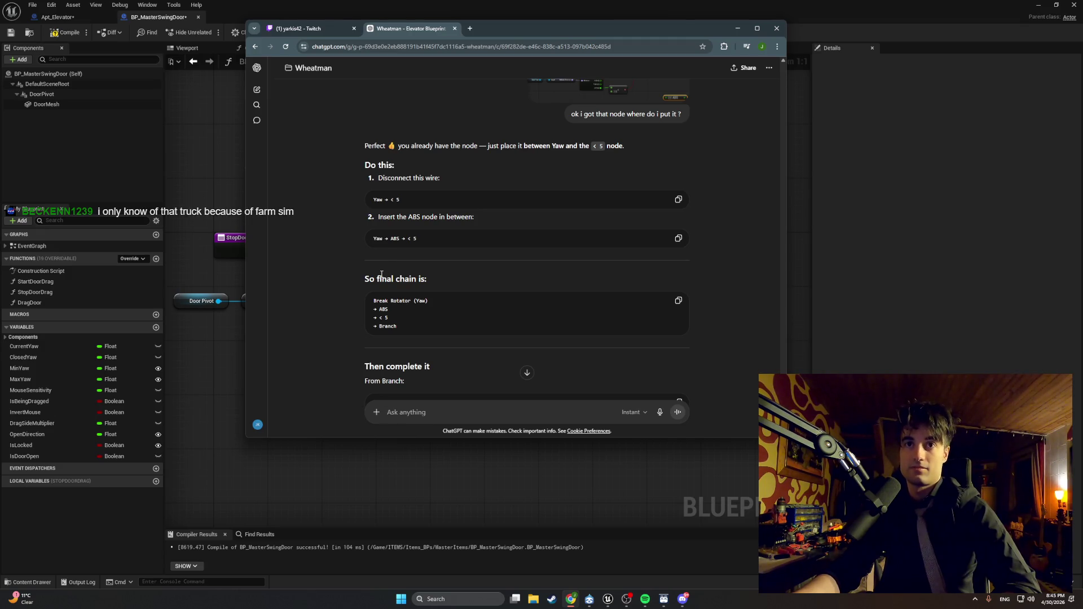
{"action": "scroll", "coordinate": [376, 343], "scroll_direction": "down", "scroll_amount": 1}
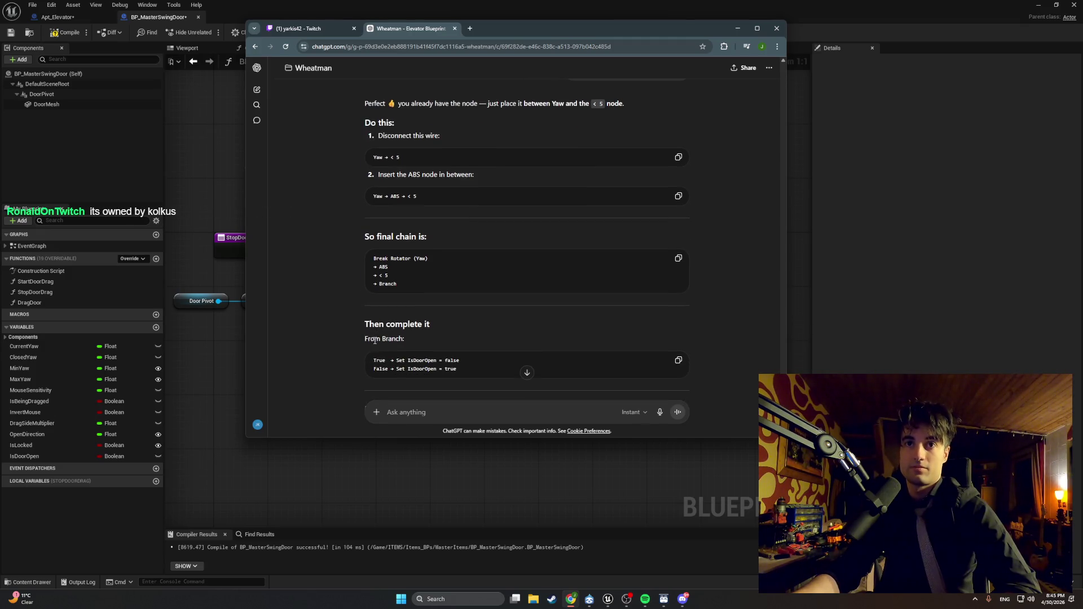
{"action": "scroll", "coordinate": [503, 155], "scroll_direction": "down", "scroll_amount": 5}
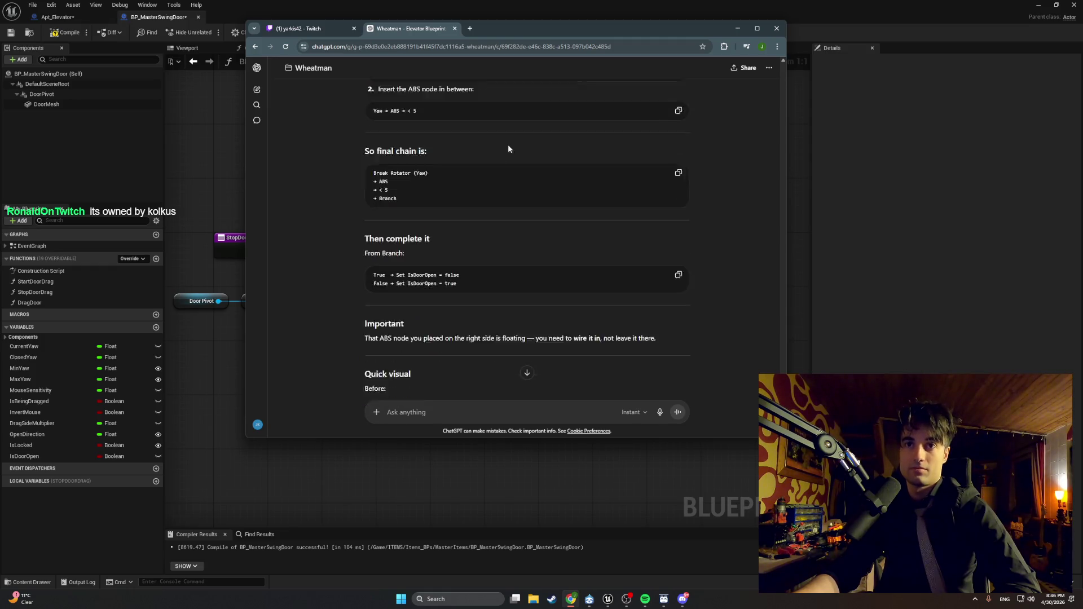
{"action": "left_click", "coordinate": [737, 28]}
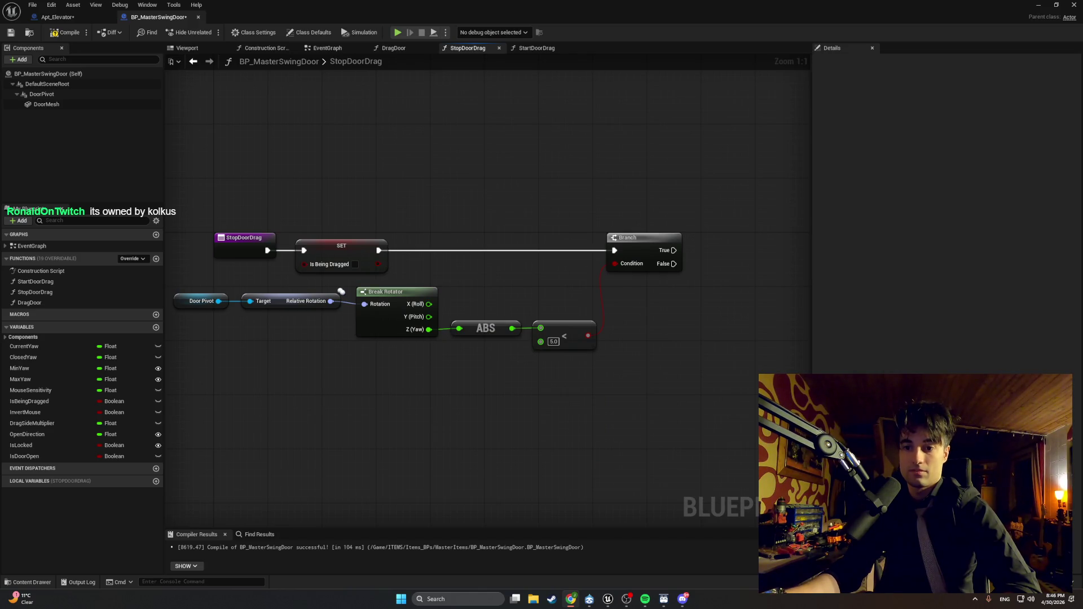
Step: Add two IsDoorOpen setters, wiring Branch True to set false and Branch False to set true
{"action": "left_click_drag", "start_coordinate": [638, 431], "coordinate": [473, 459]}
{"action": "mouse_move", "coordinate": [51, 454]}
{"action": "left_mouse_down"}
{"action": "mouse_move", "coordinate": [567, 262]}
{"action": "mouse_move", "coordinate": [549, 276]}
{"action": "left_mouse_up"}
{"action": "left_click", "coordinate": [586, 282]}
{"action": "key", "text": "ctrl+c"}
{"action": "key", "text": "ctrl+v"}
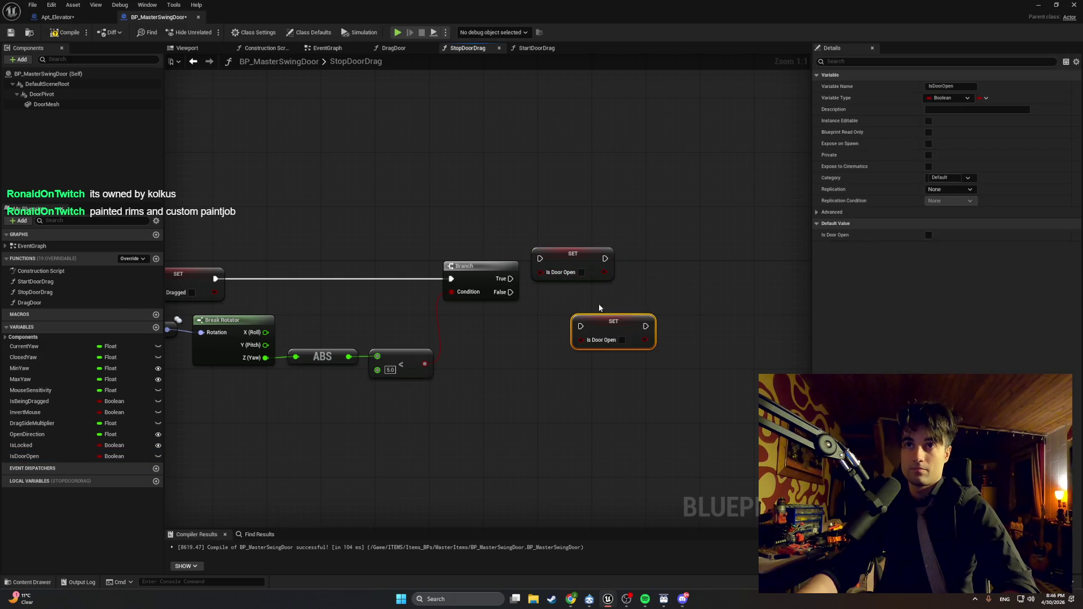
{"action": "left_click_drag", "start_coordinate": [604, 328], "coordinate": [564, 298]}
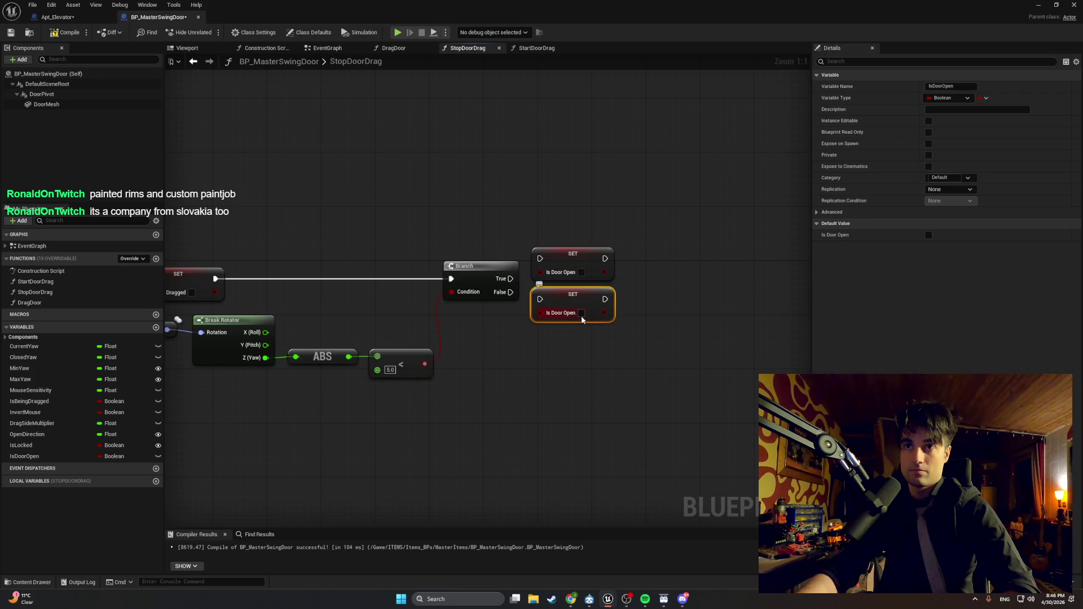
{"action": "mouse_move", "coordinate": [511, 279]}
{"action": "left_mouse_down"}
{"action": "mouse_move", "coordinate": [540, 259]}
{"action": "mouse_move", "coordinate": [519, 295]}
{"action": "mouse_move", "coordinate": [540, 299]}
{"action": "left_mouse_up"}
{"action": "left_click", "coordinate": [66, 33]}
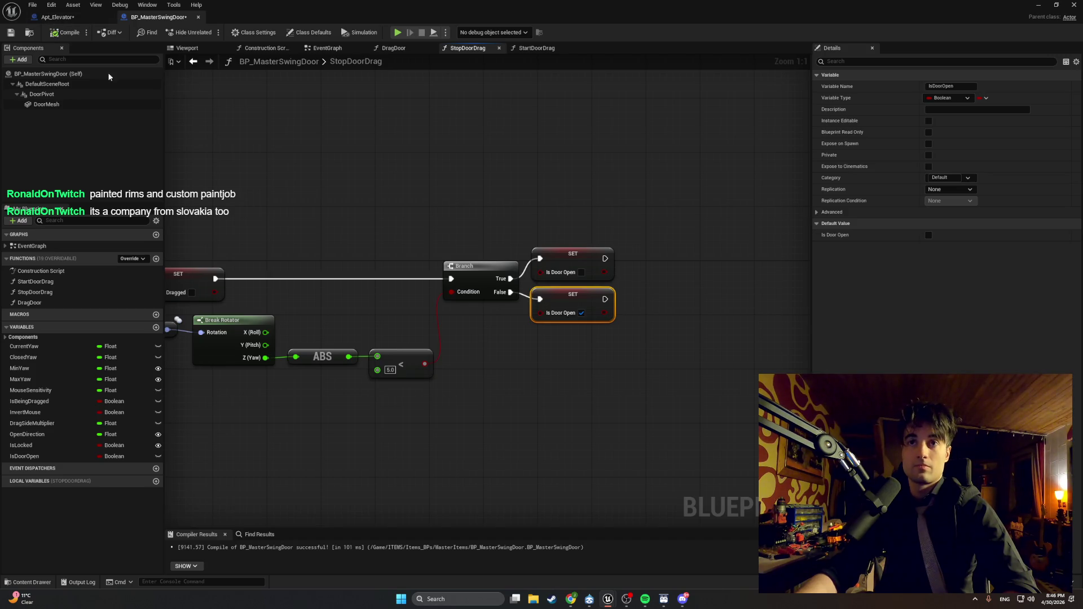
Step: Rearrange the yaw, ABS, Branch and setter nodes into a tidy chain and save the Blueprint
{"action": "left_click_drag", "start_coordinate": [437, 347], "coordinate": [688, 351]}
{"action": "left_click_drag", "start_coordinate": [682, 405], "coordinate": [281, 317]}
{"action": "left_click_drag", "start_coordinate": [463, 326], "coordinate": [247, 320]}
{"action": "left_click_drag", "start_coordinate": [562, 337], "coordinate": [423, 328]}
{"action": "mouse_move", "coordinate": [733, 325]}
{"action": "left_mouse_down"}
{"action": "mouse_move", "coordinate": [547, 234]}
{"action": "mouse_move", "coordinate": [486, 259]}
{"action": "mouse_move", "coordinate": [396, 258]}
{"action": "left_mouse_up"}
{"action": "mouse_move", "coordinate": [400, 313]}
{"action": "left_mouse_down"}
{"action": "mouse_move", "coordinate": [737, 312]}
{"action": "mouse_move", "coordinate": [707, 314]}
{"action": "left_mouse_up"}
{"action": "left_click_drag", "start_coordinate": [559, 326], "coordinate": [501, 321]}
{"action": "key", "text": "ctrl+s"}
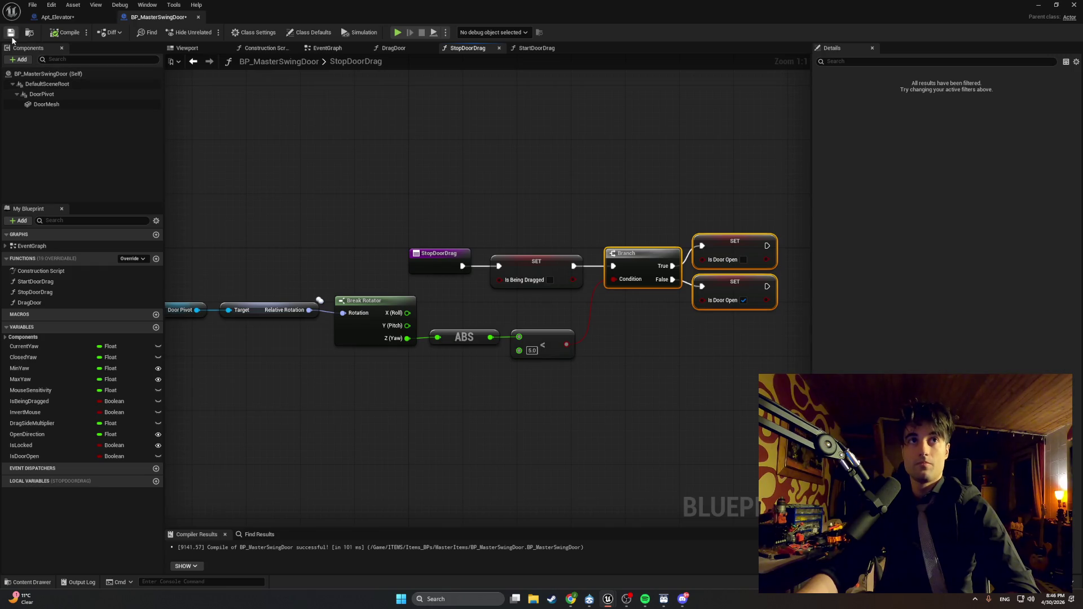
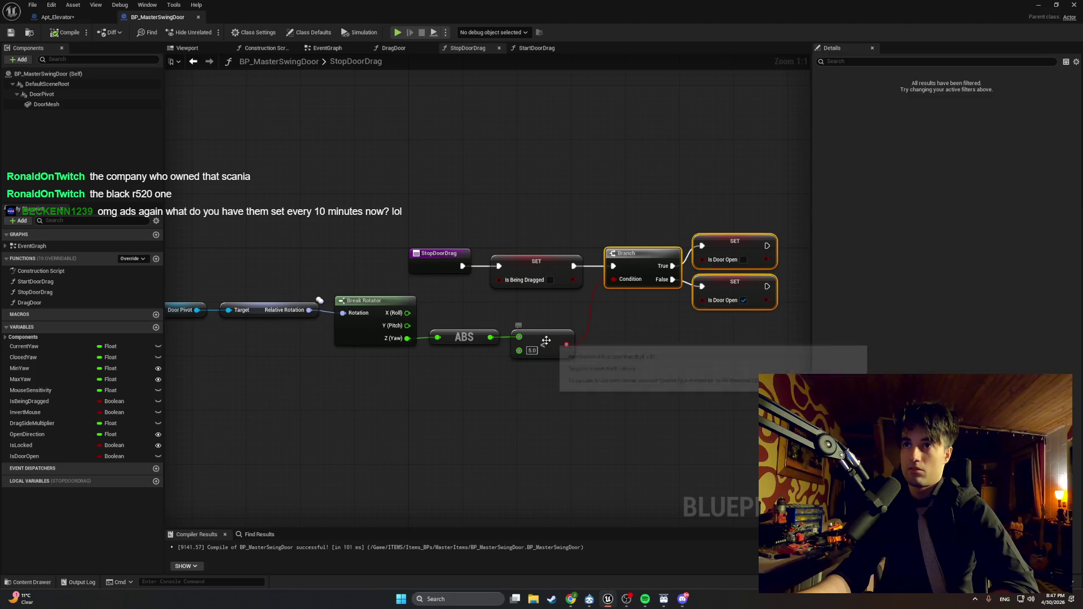
Step: Minimize the BP_MasterSwingDoor Blueprint and start playing the level in the editor
{"action": "mouse_move", "coordinate": [393, 405]}
{"action": "left_mouse_down"}
{"action": "mouse_move", "coordinate": [486, 407]}
{"action": "mouse_move", "coordinate": [416, 406]}
{"action": "mouse_move", "coordinate": [425, 413]}
{"action": "left_mouse_up"}
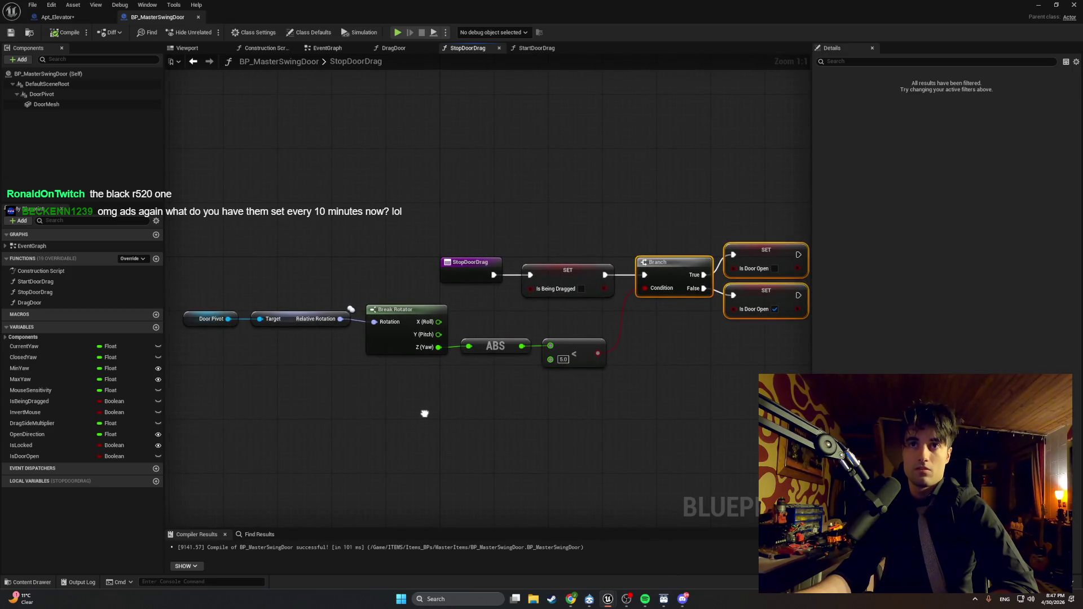
{"action": "left_click", "coordinate": [1037, 5]}
{"action": "left_click", "coordinate": [209, 32]}
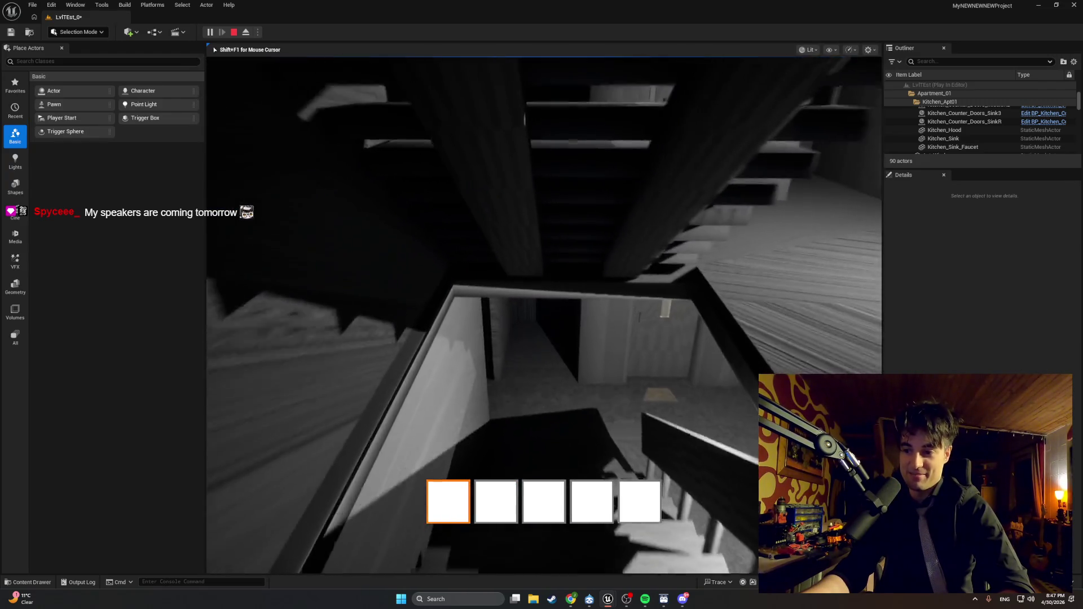
Step: Open and close the corridor door several times with E, then stop the play session
{"action": "key", "text": "e"}
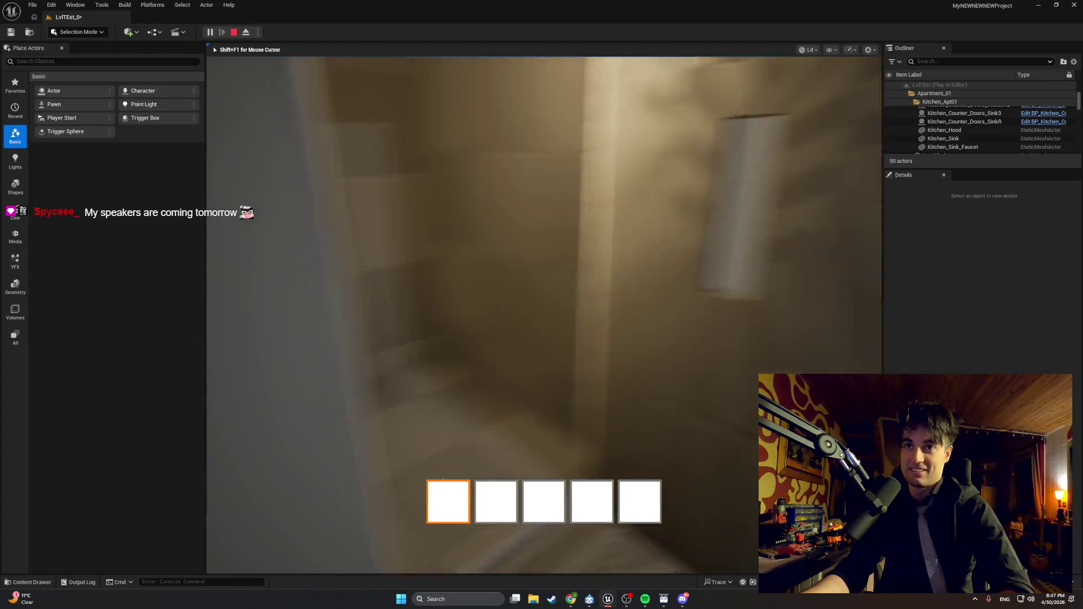
{"action": "key", "text": "e"}
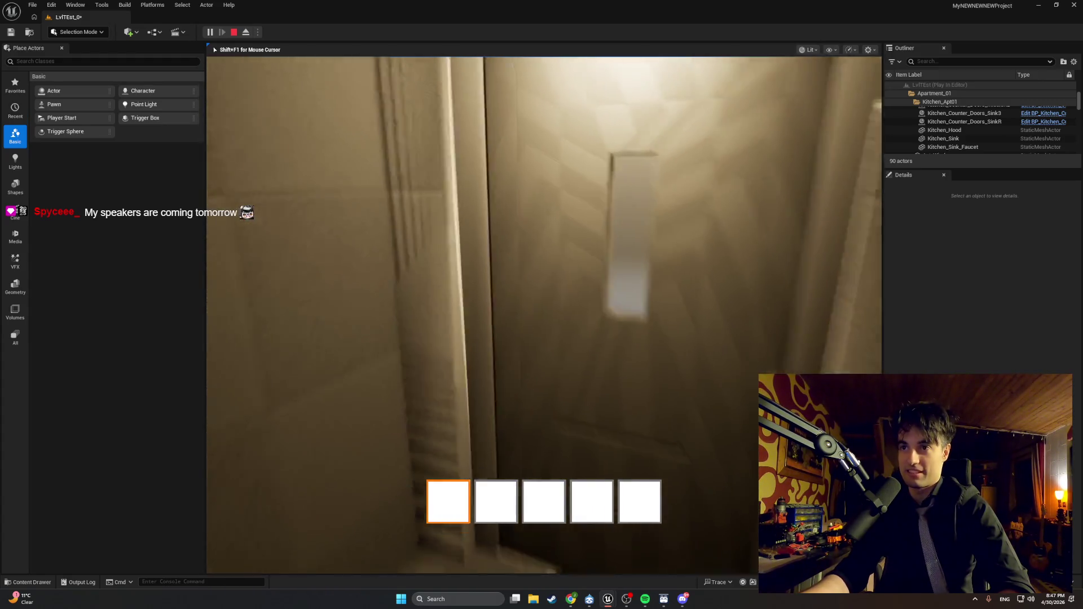
{"action": "key", "text": "e"}
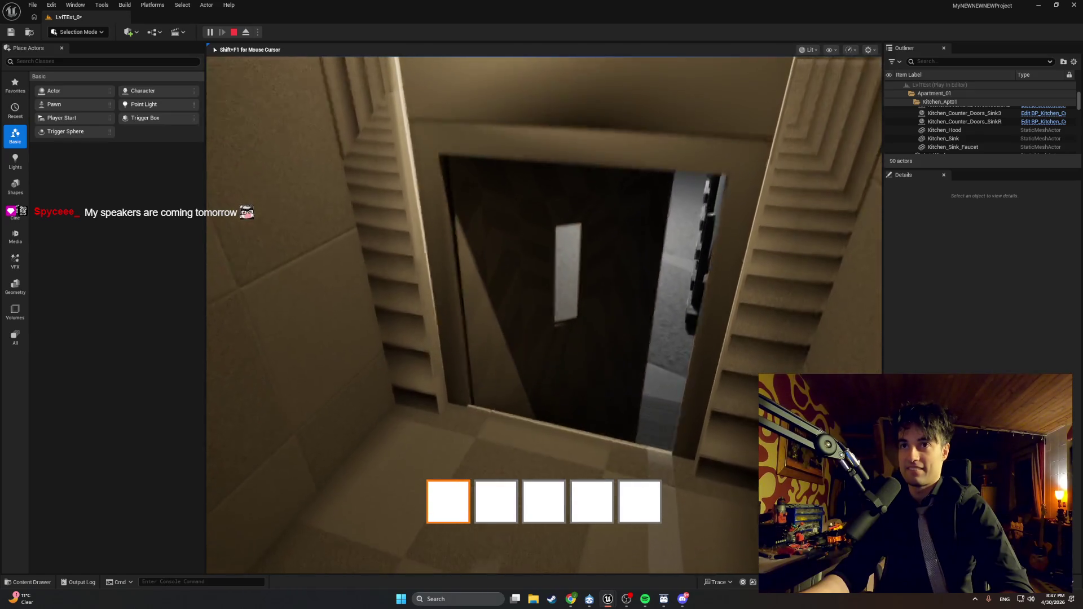
{"action": "key", "text": "Escape"}
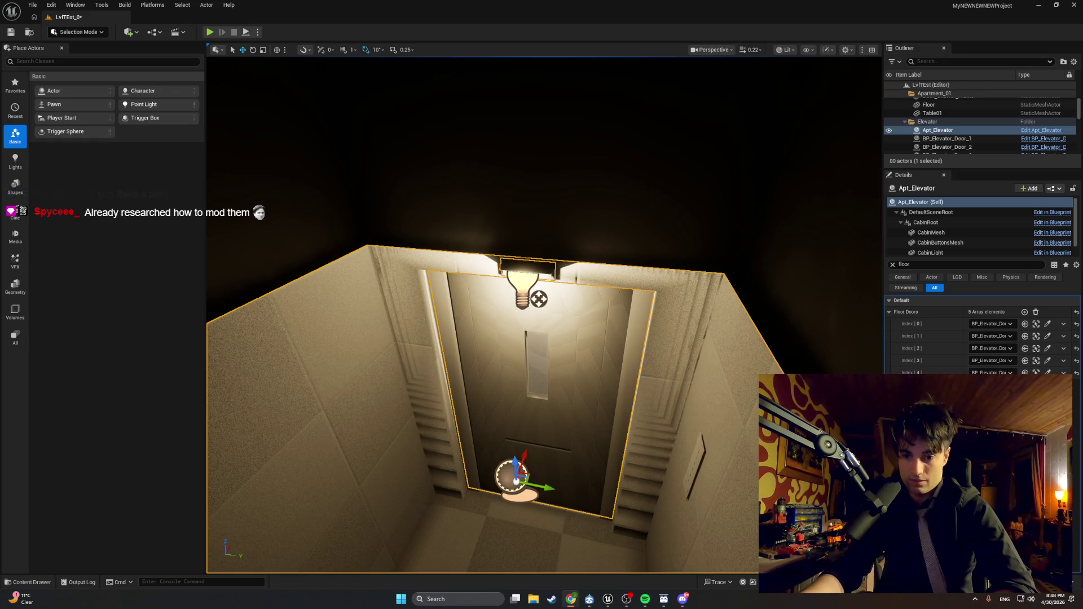
Step: Create a new function named IsCurrentFloorDoorOpen in the Apt_Elevator Blueprint
{"action": "mouse_move", "coordinate": [608, 599]}
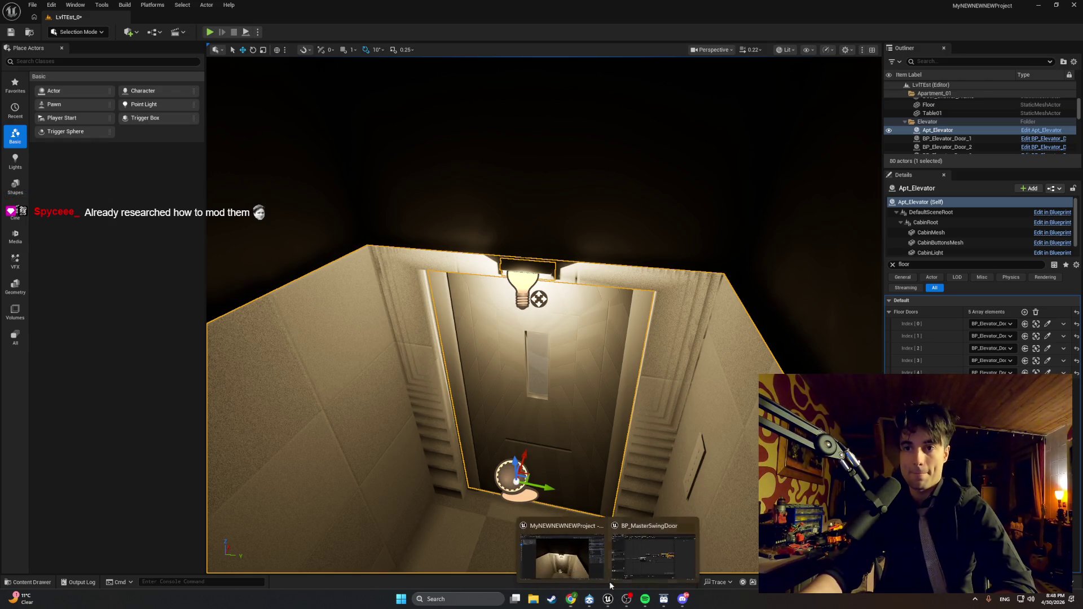
{"action": "left_click", "coordinate": [632, 560]}
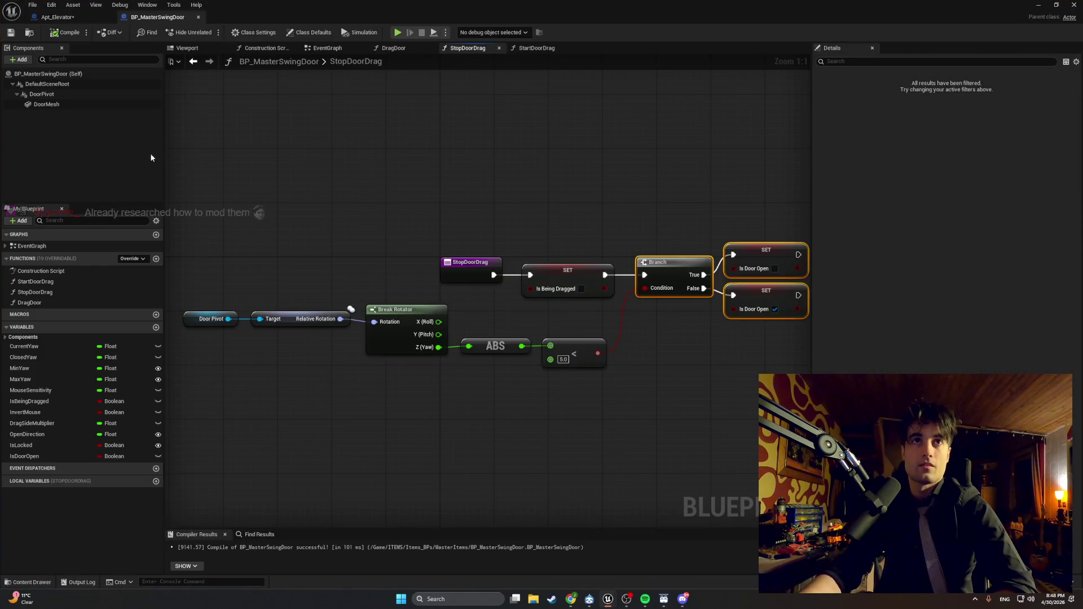
{"action": "left_click", "coordinate": [53, 18]}
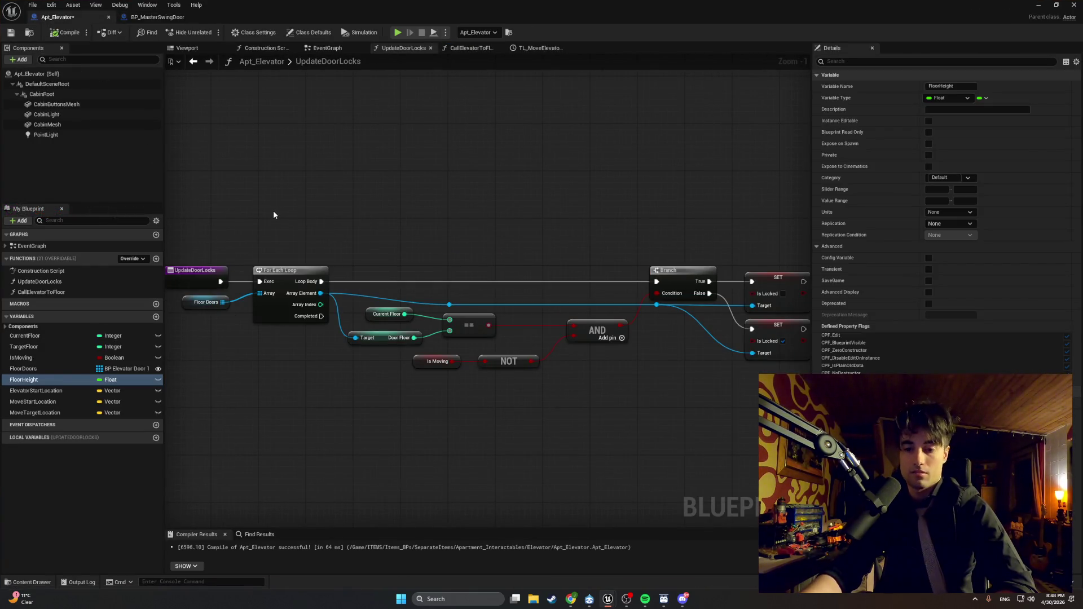
{"action": "left_click", "coordinate": [157, 258]}
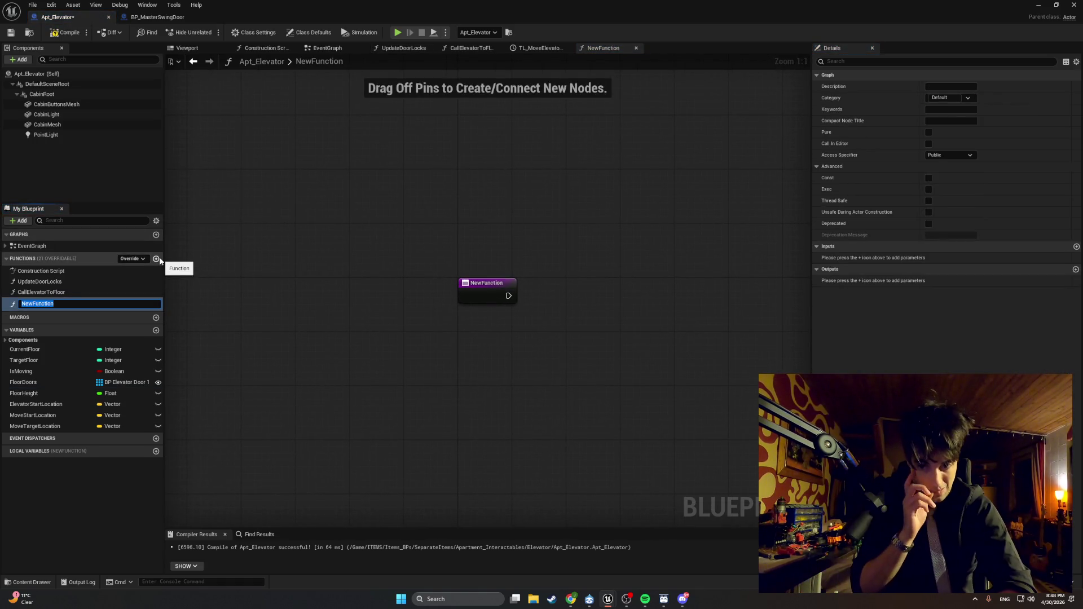
{"action": "type", "text": "IsCurrent"}
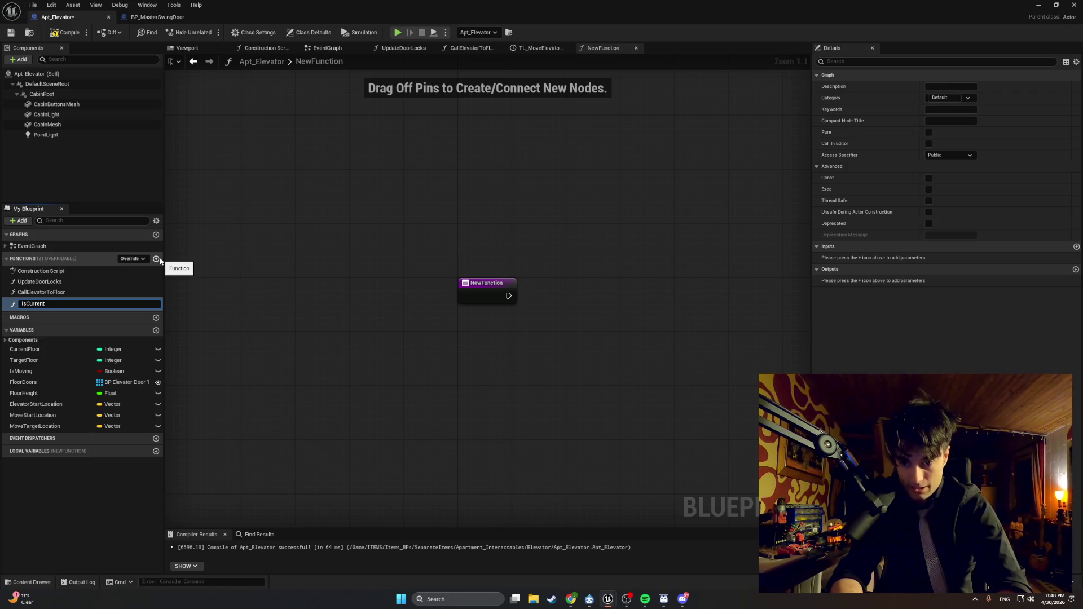
{"action": "type", "text": "FloorDoorOpen"}
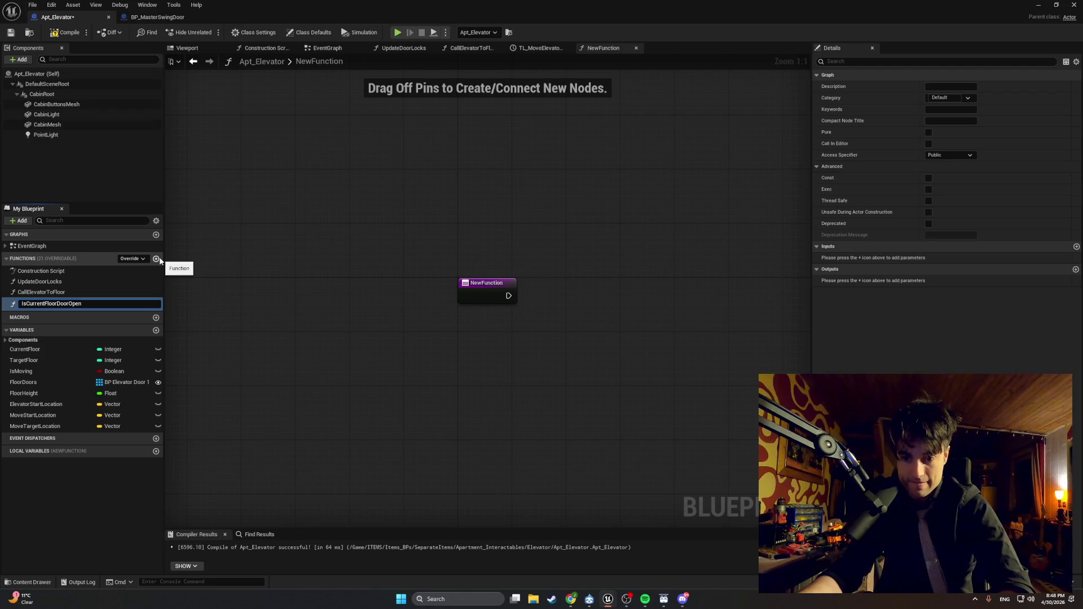
{"action": "key", "text": "Return"}
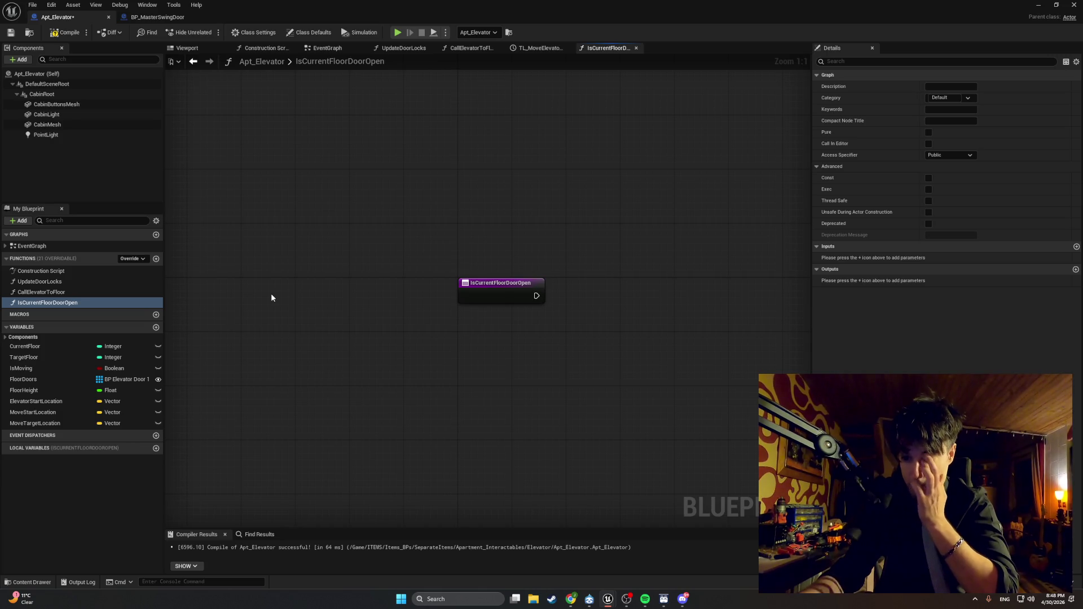
Step: Add a Boolean output to the function and name it ReturnValue
{"action": "left_click", "coordinate": [1075, 270]}
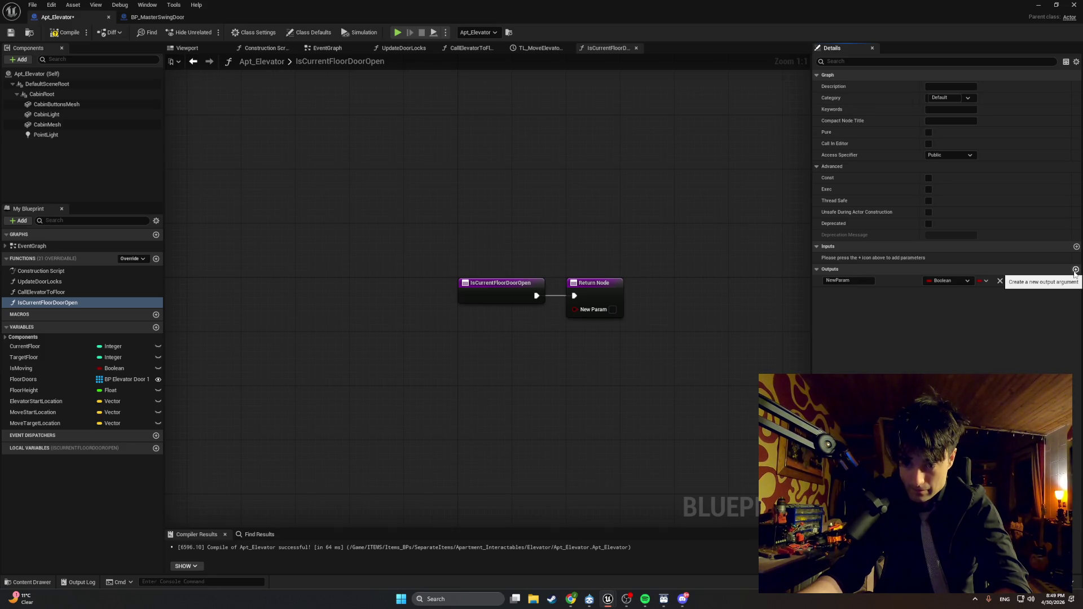
{"action": "left_click", "coordinate": [863, 280]}
{"action": "type", "text": "R"}
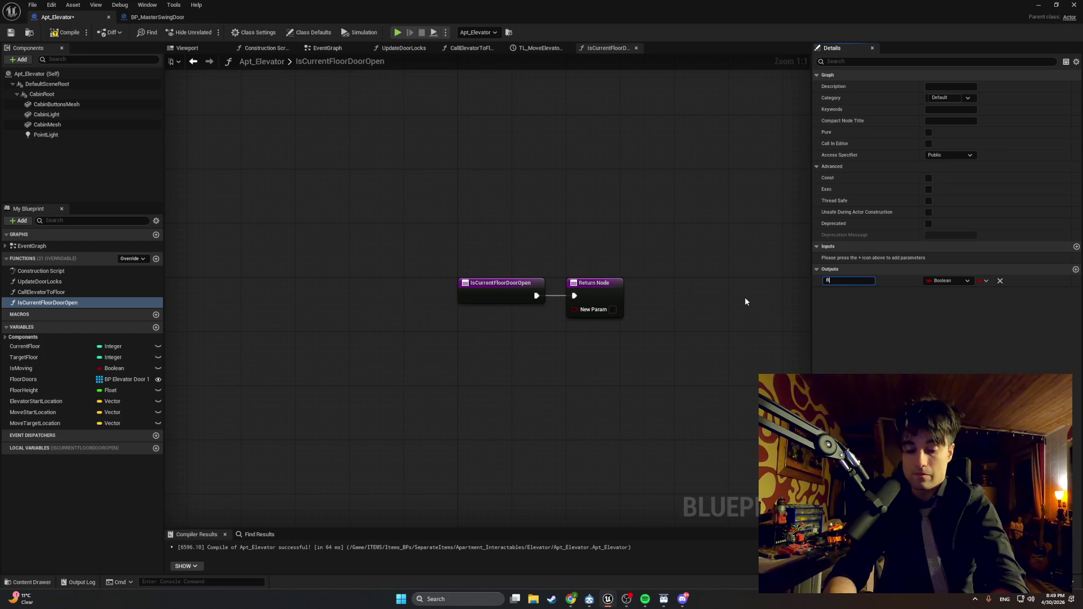
{"action": "type", "text": "eturnValues"}
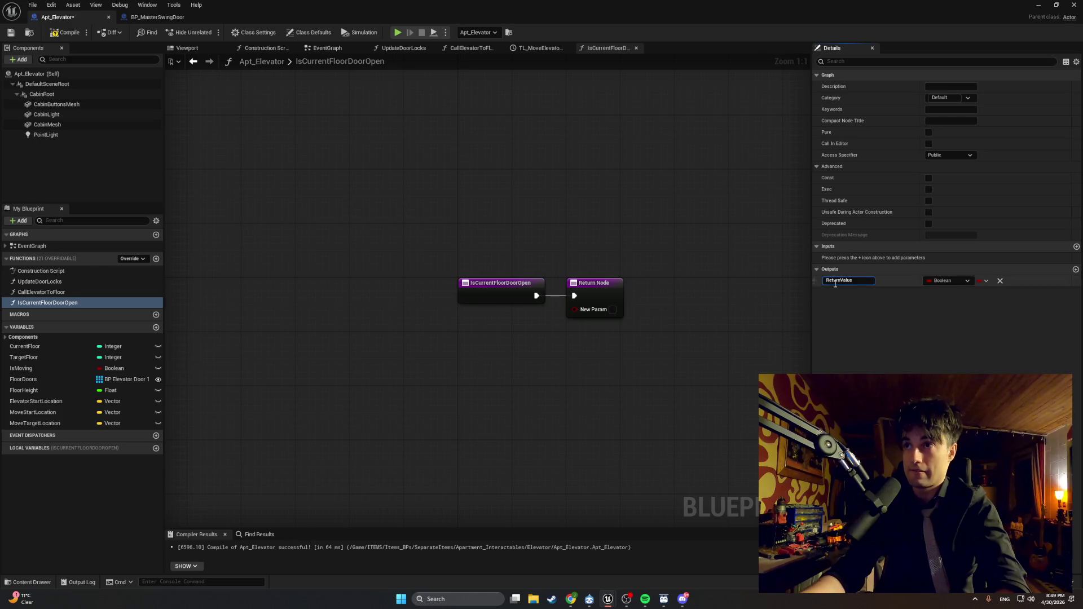
{"action": "left_click", "coordinate": [885, 341]}
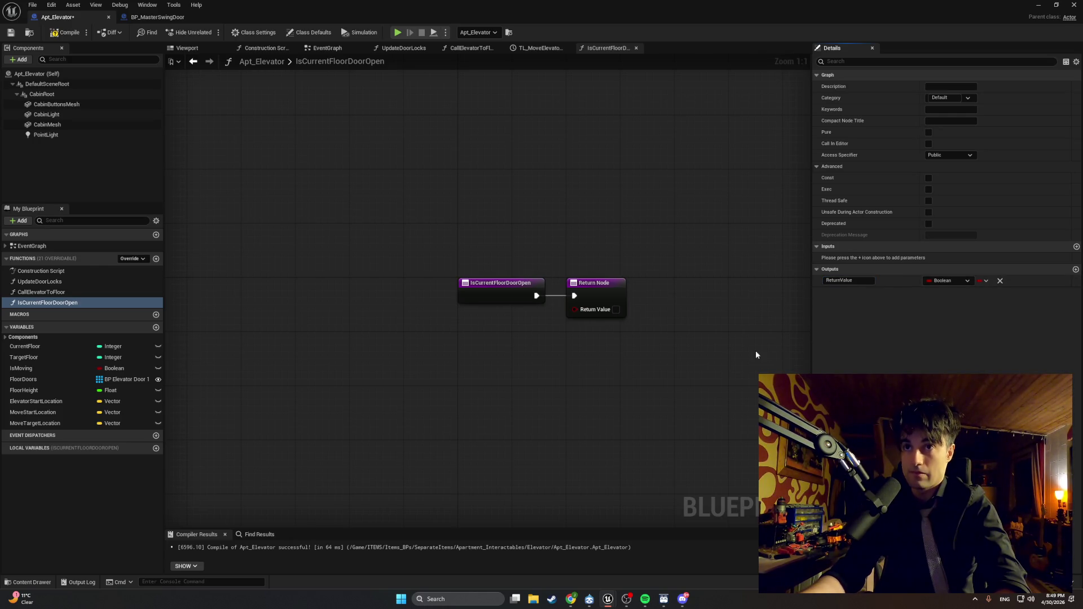
{"action": "left_click_drag", "start_coordinate": [687, 360], "coordinate": [662, 361]}
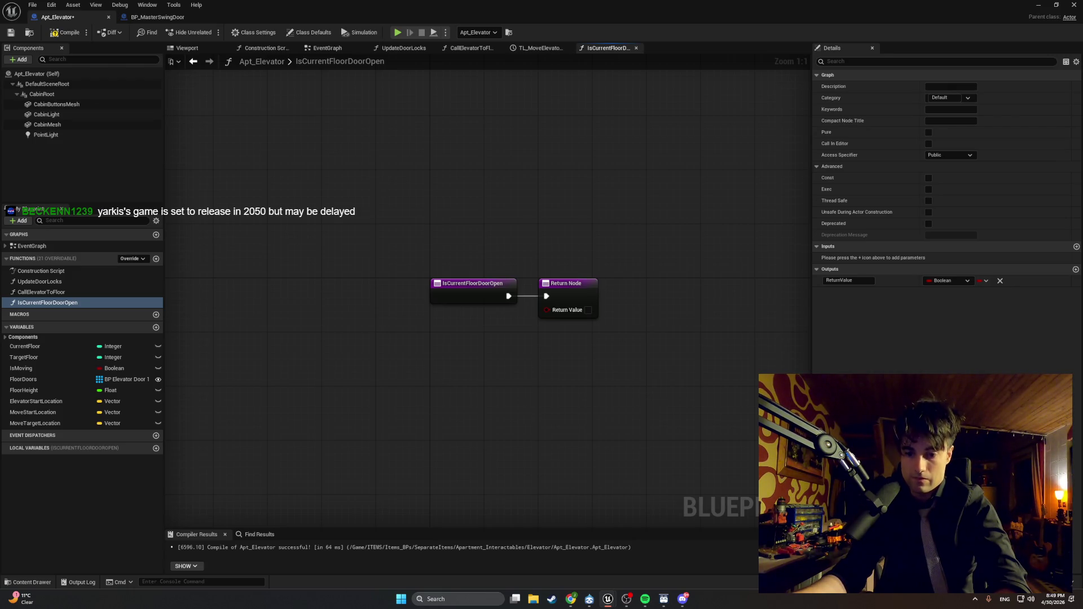
Step: Place a For Each Loop node below the entry and move the Return Node further right
{"action": "right_click", "coordinate": [470, 445]}
{"action": "type", "text": "forEachLoo"}
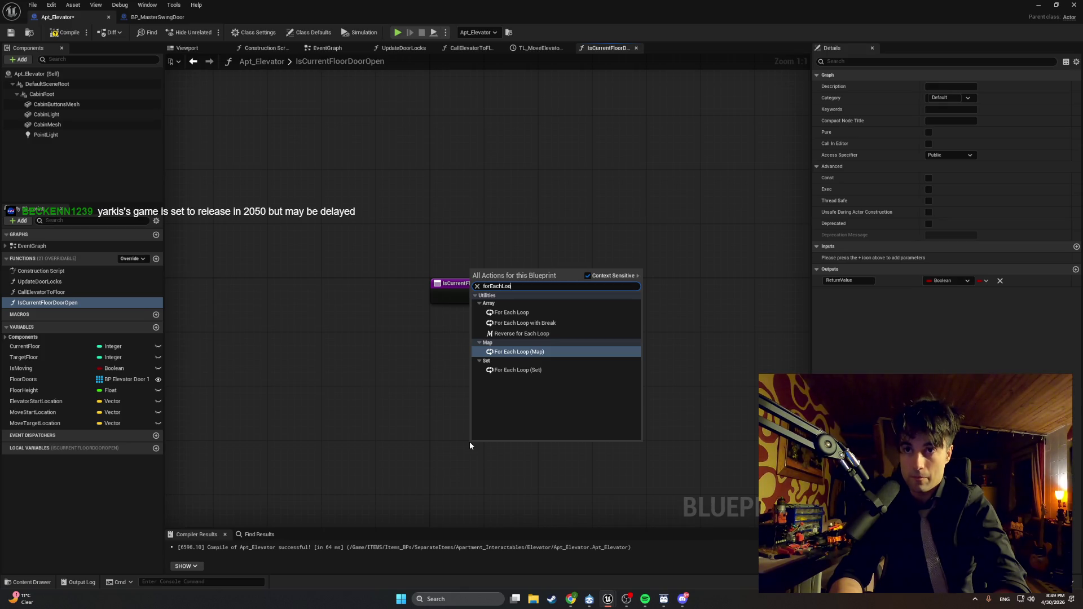
{"action": "left_click", "coordinate": [525, 318]}
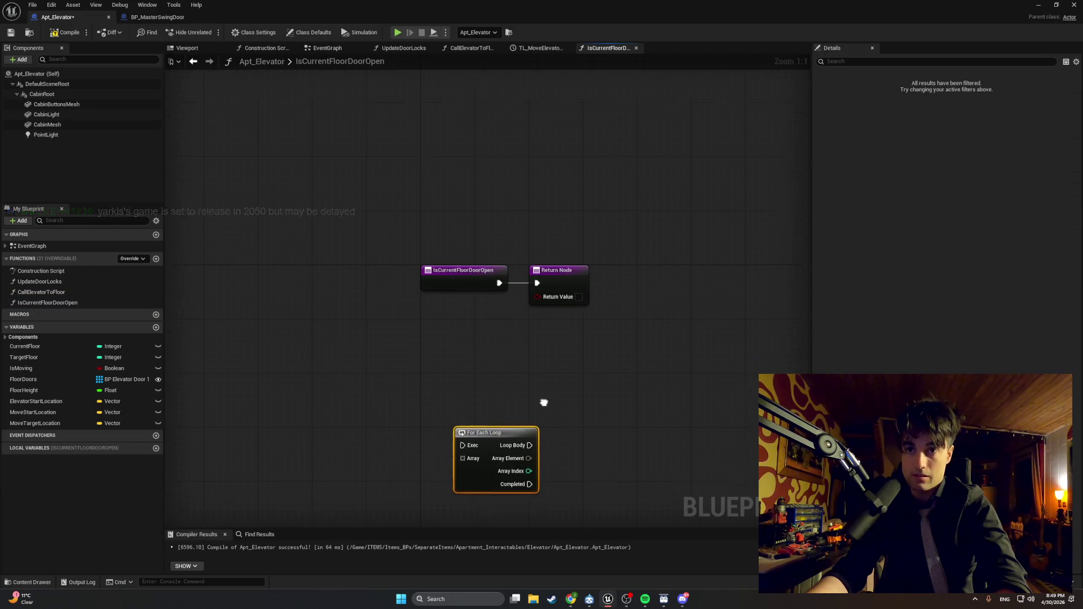
{"action": "left_click_drag", "start_coordinate": [445, 392], "coordinate": [480, 361]}
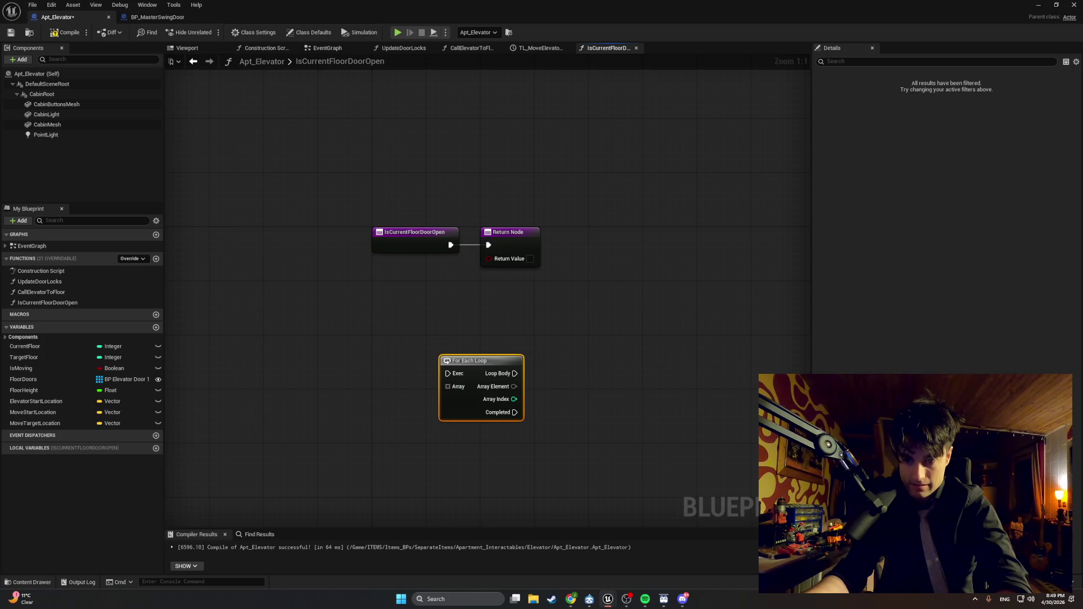
{"action": "left_click_drag", "start_coordinate": [503, 232], "coordinate": [637, 233]}
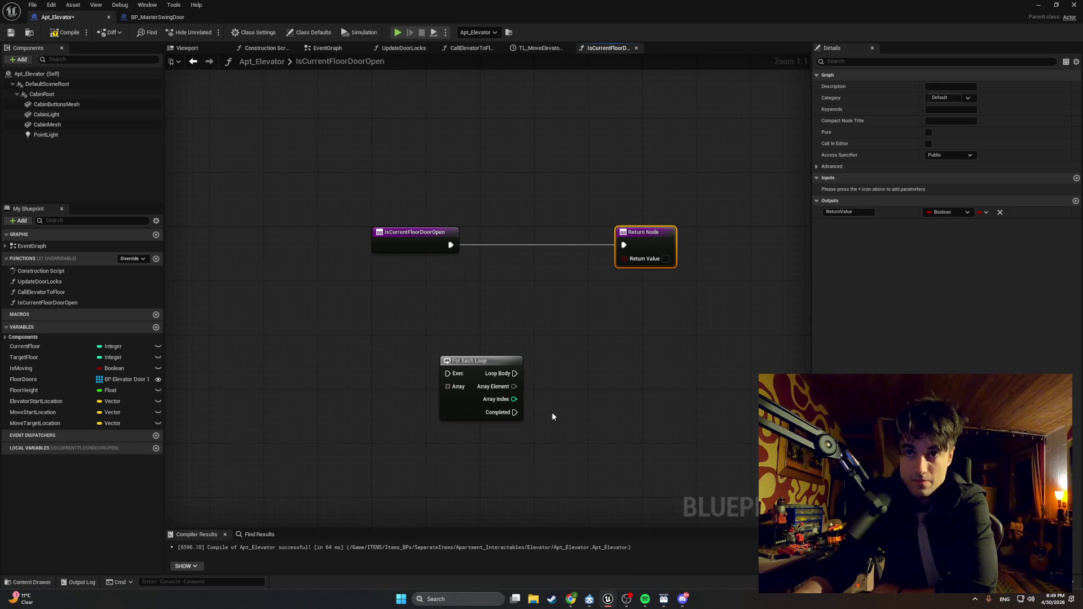
Step: Add a Floor Doors getter from My Blueprint and wire it to the loop's Array pin
{"action": "left_click_drag", "start_coordinate": [514, 386], "coordinate": [571, 393]}
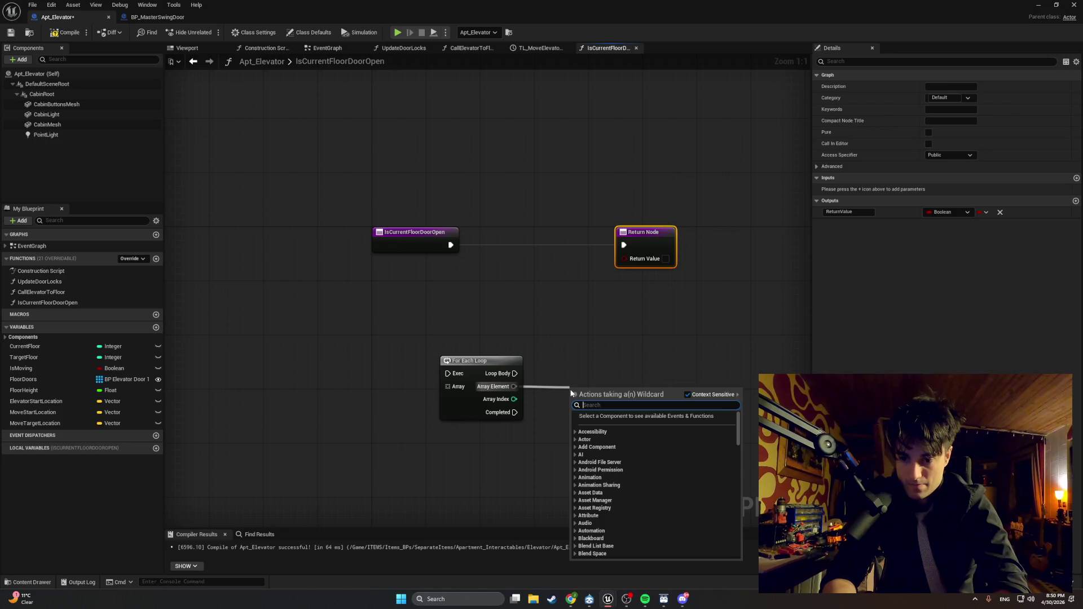
{"action": "type", "text": "get floor"}
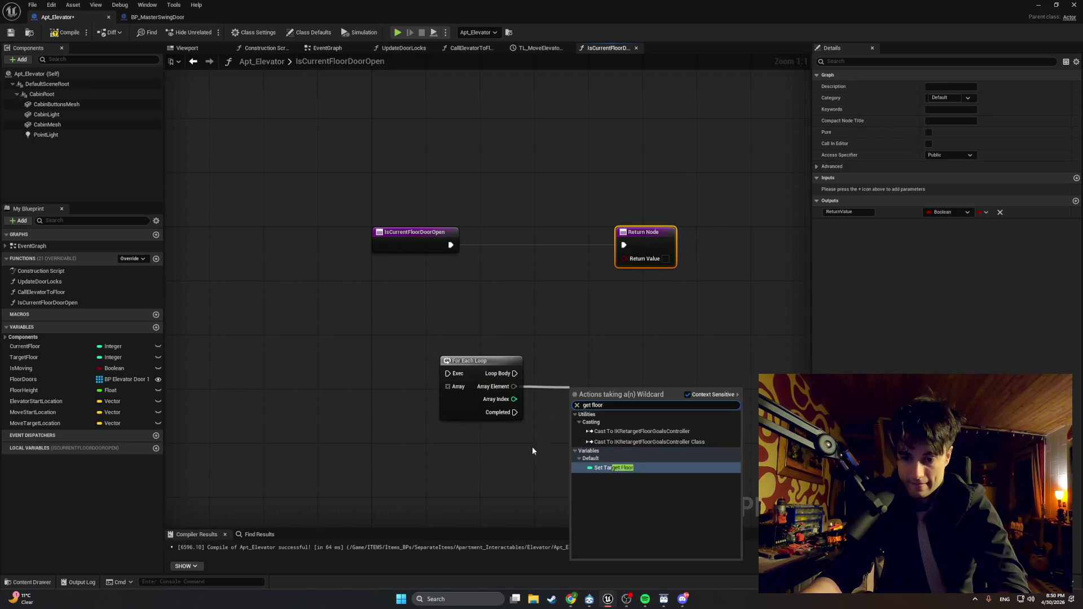
{"action": "left_click", "coordinate": [497, 487]}
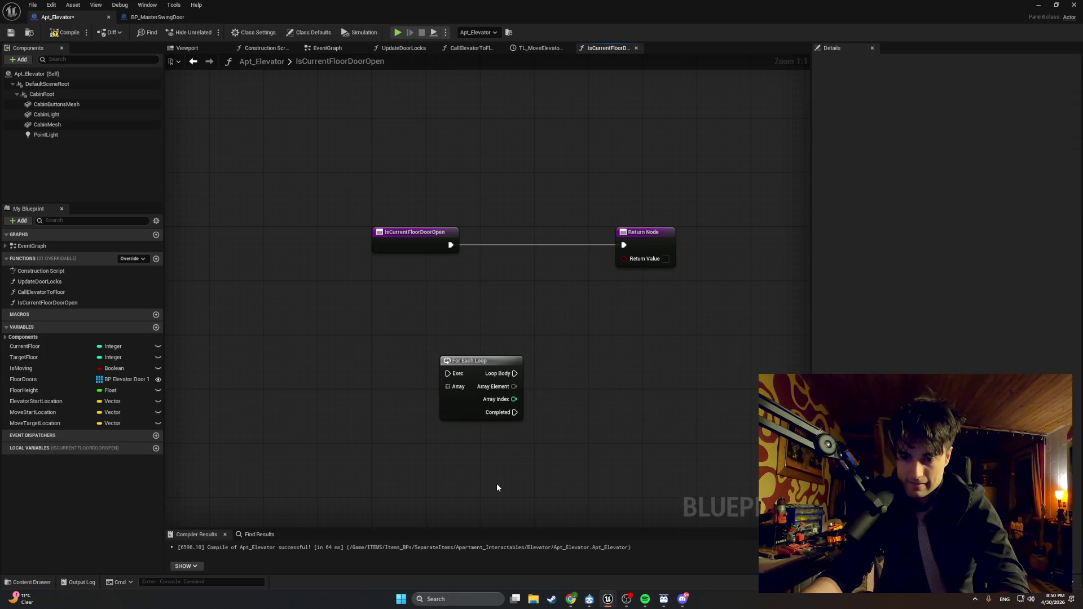
{"action": "left_click_drag", "start_coordinate": [514, 386], "coordinate": [571, 386]}
{"action": "type", "text": "get door"}
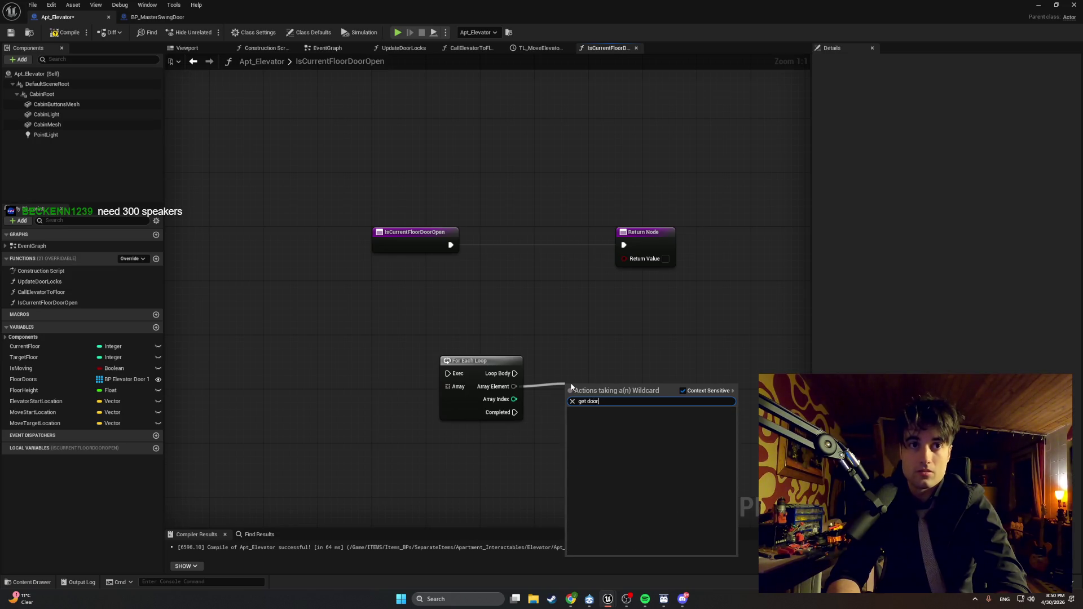
{"action": "left_click", "coordinate": [456, 478]}
{"action": "left_click", "coordinate": [58, 381]}
{"action": "mouse_move", "coordinate": [57, 381]}
{"action": "left_mouse_down"}
{"action": "mouse_move", "coordinate": [536, 384]}
{"action": "mouse_move", "coordinate": [779, 407]}
{"action": "mouse_move", "coordinate": [564, 383]}
{"action": "mouse_move", "coordinate": [365, 397]}
{"action": "mouse_move", "coordinate": [474, 394]}
{"action": "mouse_move", "coordinate": [447, 387]}
{"action": "left_mouse_up"}
{"action": "left_click", "coordinate": [587, 398]}
{"action": "key", "text": "Escape"}
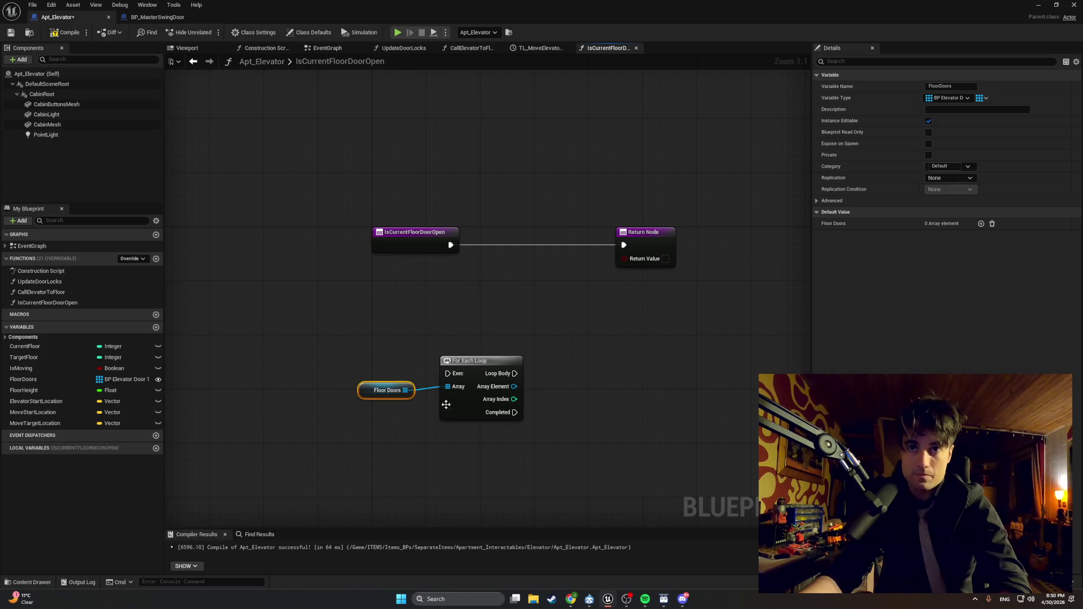
Step: Move the Floor Doors and For Each Loop pair up and right, then switch to the browser
{"action": "left_click_drag", "start_coordinate": [573, 440], "coordinate": [361, 352]}
{"action": "left_click_drag", "start_coordinate": [458, 367], "coordinate": [533, 300]}
{"action": "left_click", "coordinate": [575, 375]}
{"action": "left_click_drag", "start_coordinate": [657, 396], "coordinate": [549, 406]}
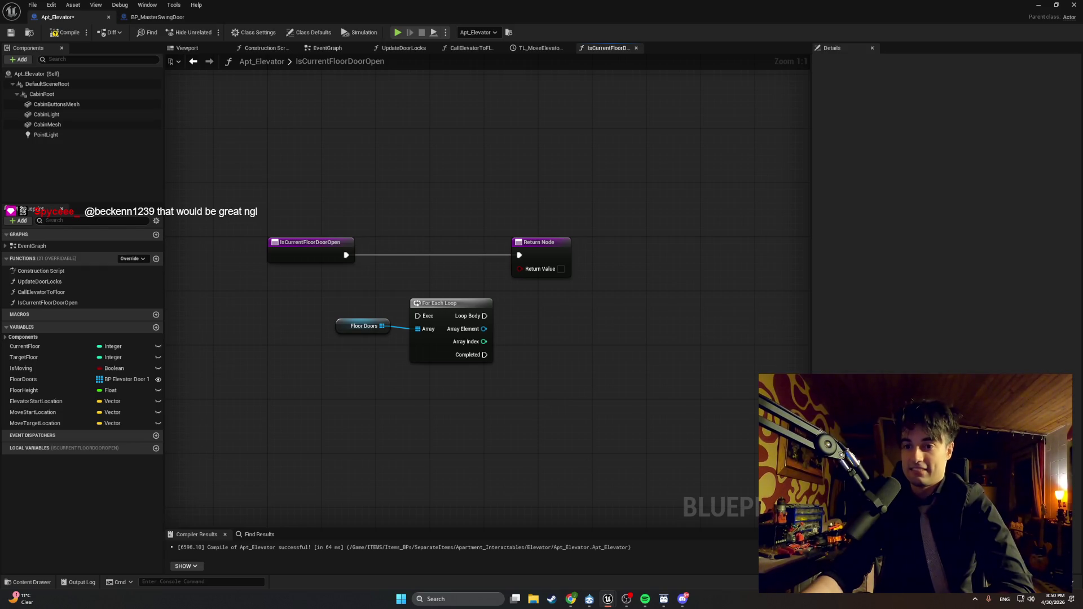
{"action": "key", "text": "alt+Tab"}
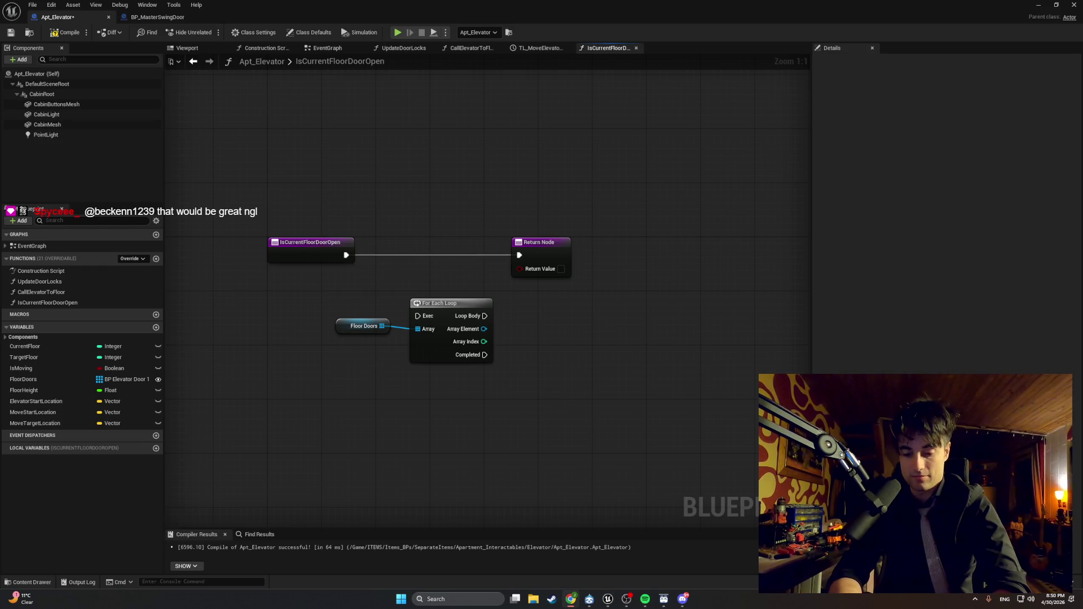
{"action": "left_click", "coordinate": [570, 599]}
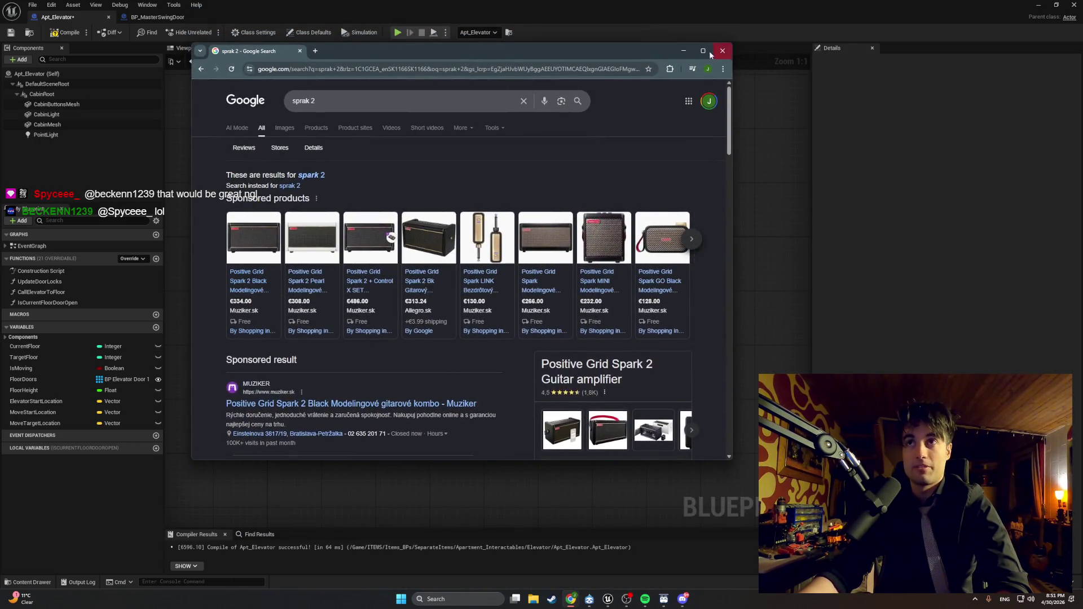
Step: Maximize Chrome, open Muziker's Spark 2 Black page, accept cookies, and enlarge the main photo
{"action": "left_click", "coordinate": [711, 49]}
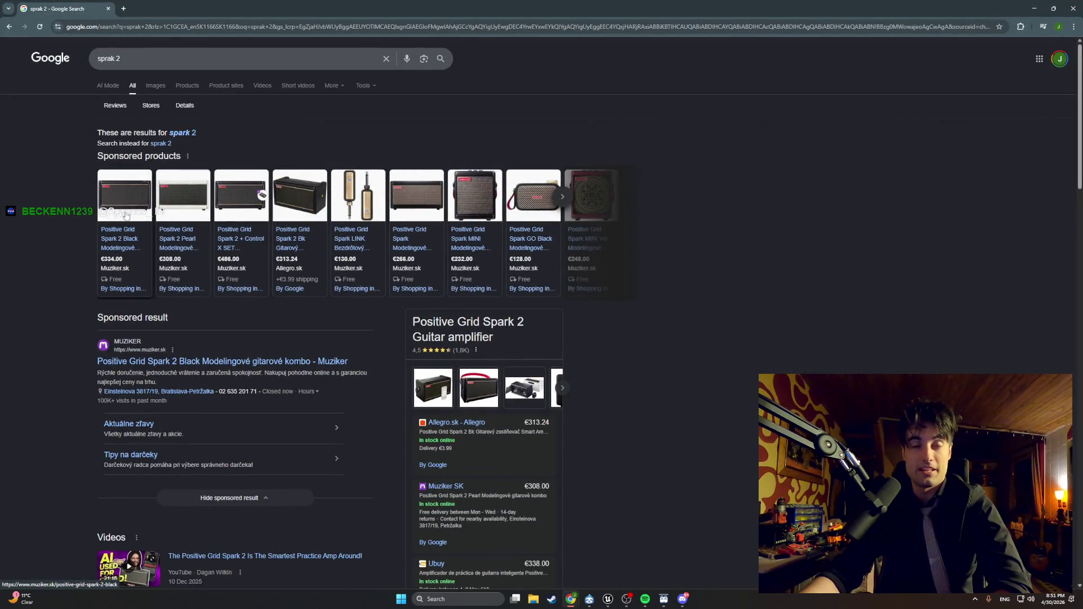
{"action": "left_click", "coordinate": [126, 236]}
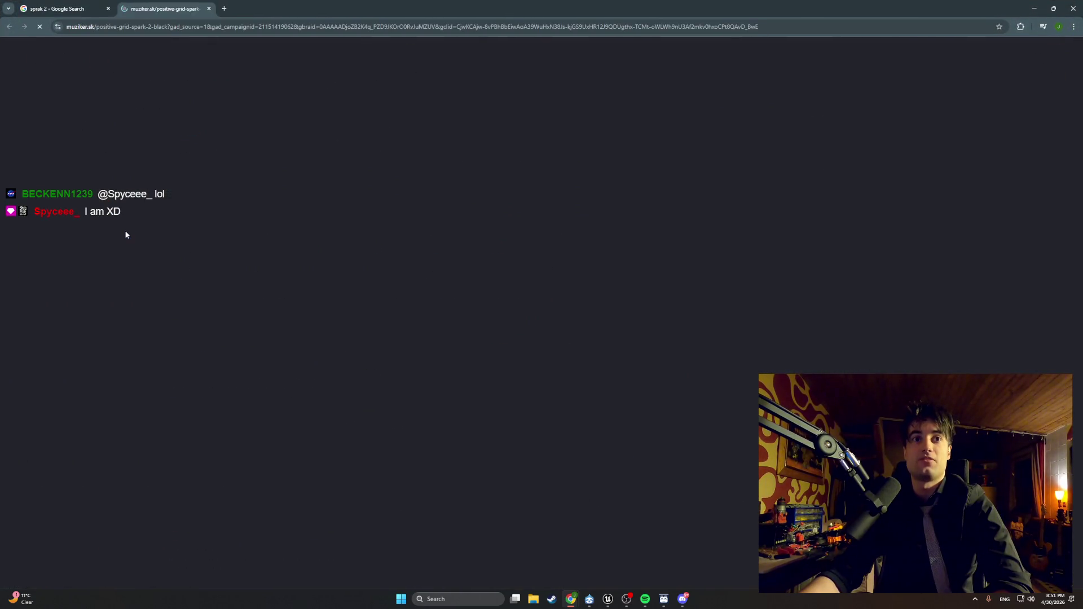
{"action": "left_click", "coordinate": [530, 354]}
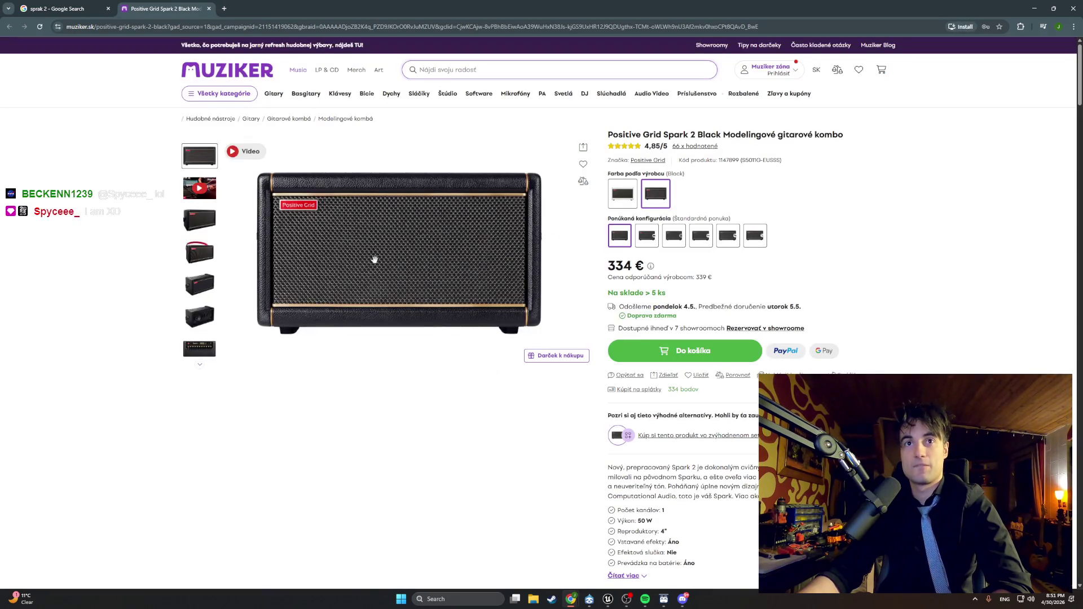
{"action": "left_click", "coordinate": [437, 257]}
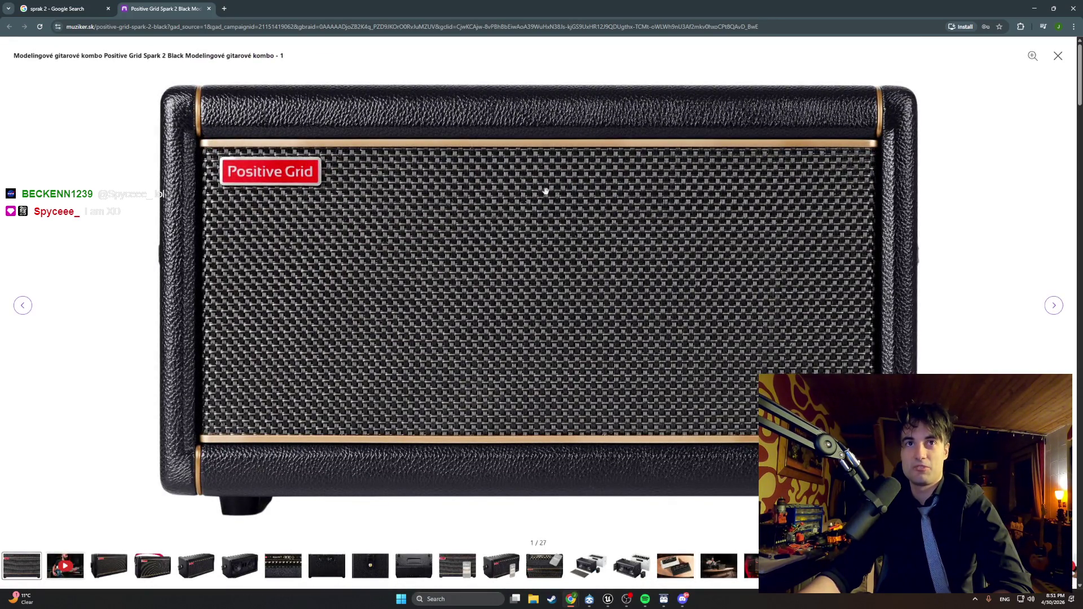
Step: View Spark 2 gallery photos 13, 14, 16 and 18, closing the gallery after each pass
{"action": "left_click", "coordinate": [531, 568]}
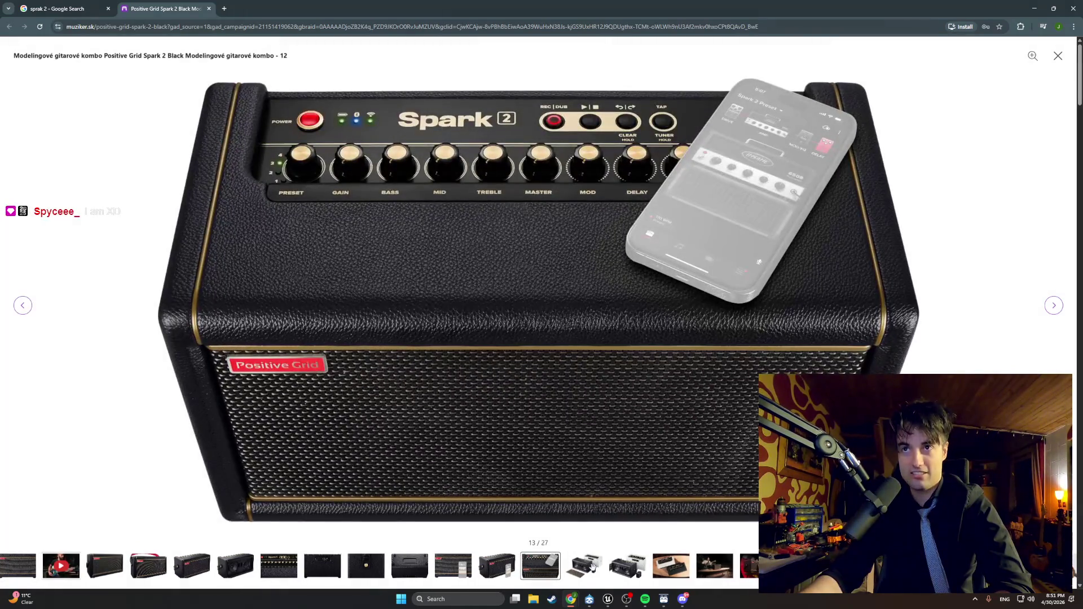
{"action": "left_click", "coordinate": [593, 567]}
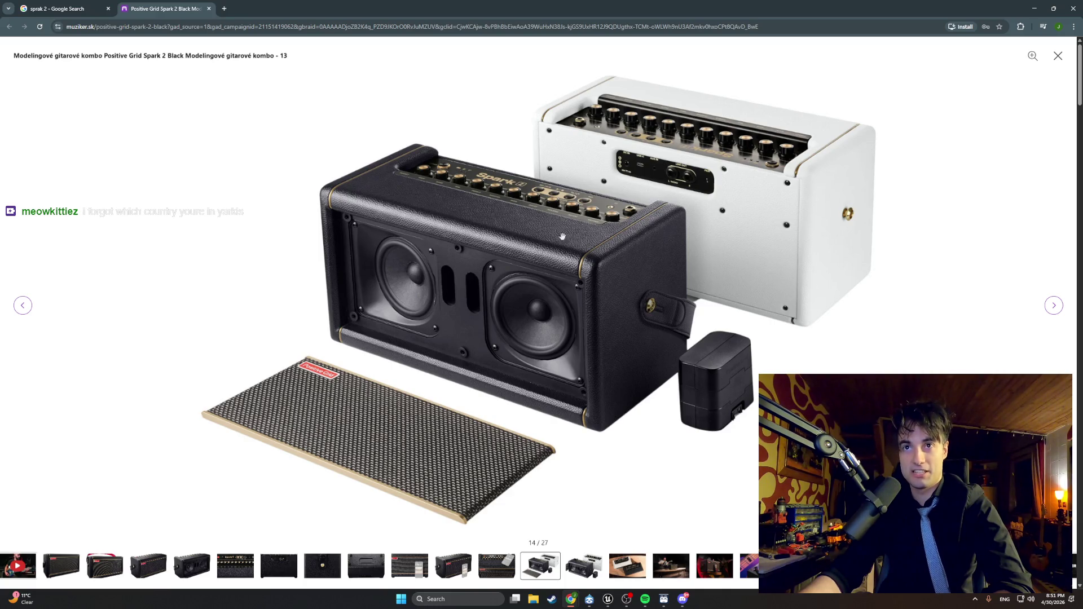
{"action": "left_click", "coordinate": [621, 567]}
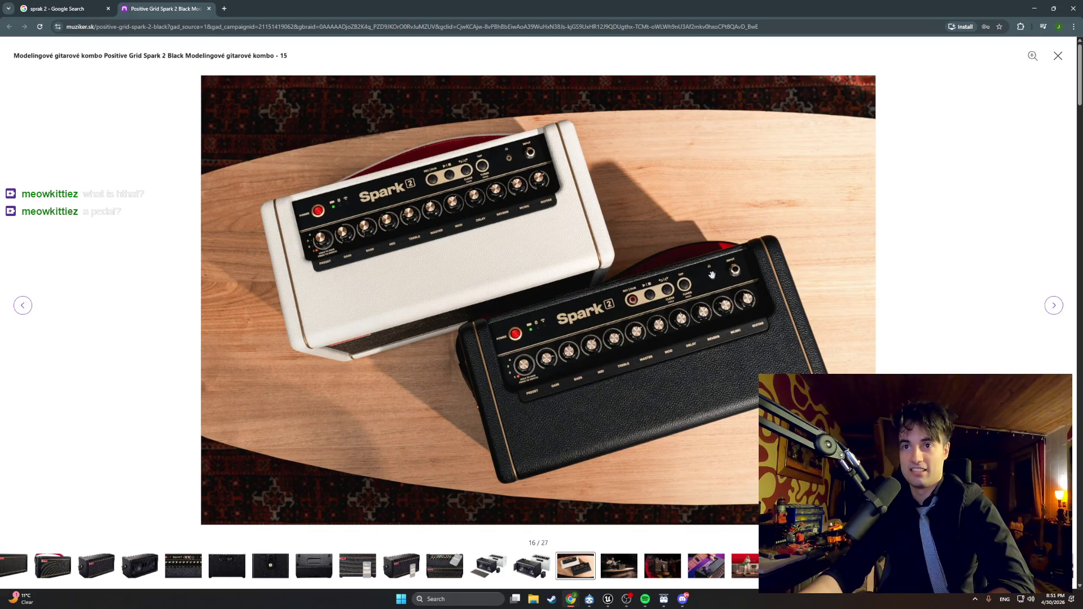
{"action": "left_click", "coordinate": [1055, 57]}
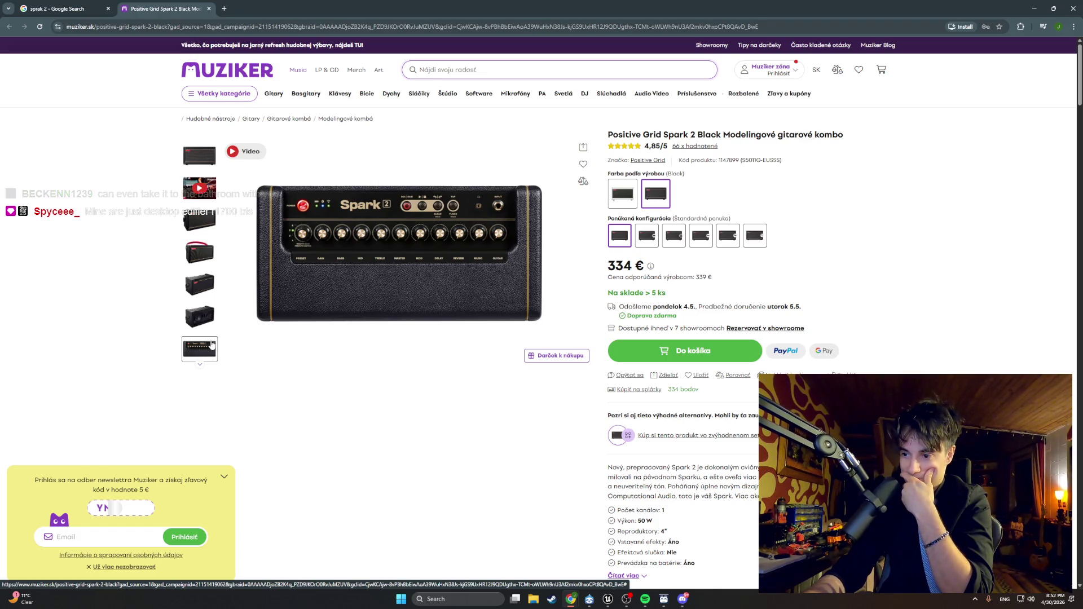
{"action": "left_click", "coordinate": [200, 220]}
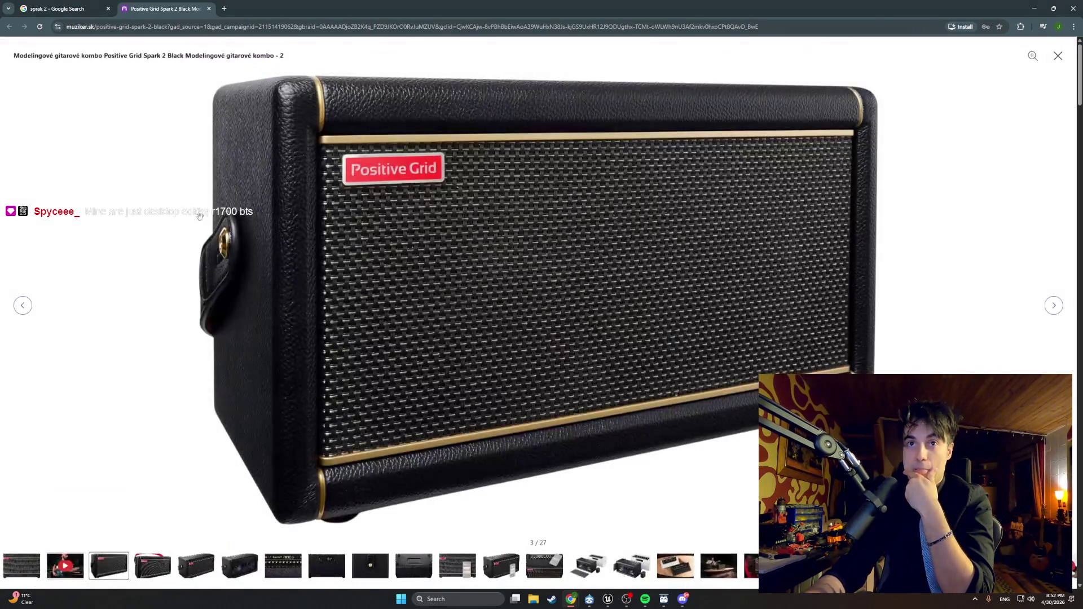
{"action": "left_click", "coordinate": [762, 567]}
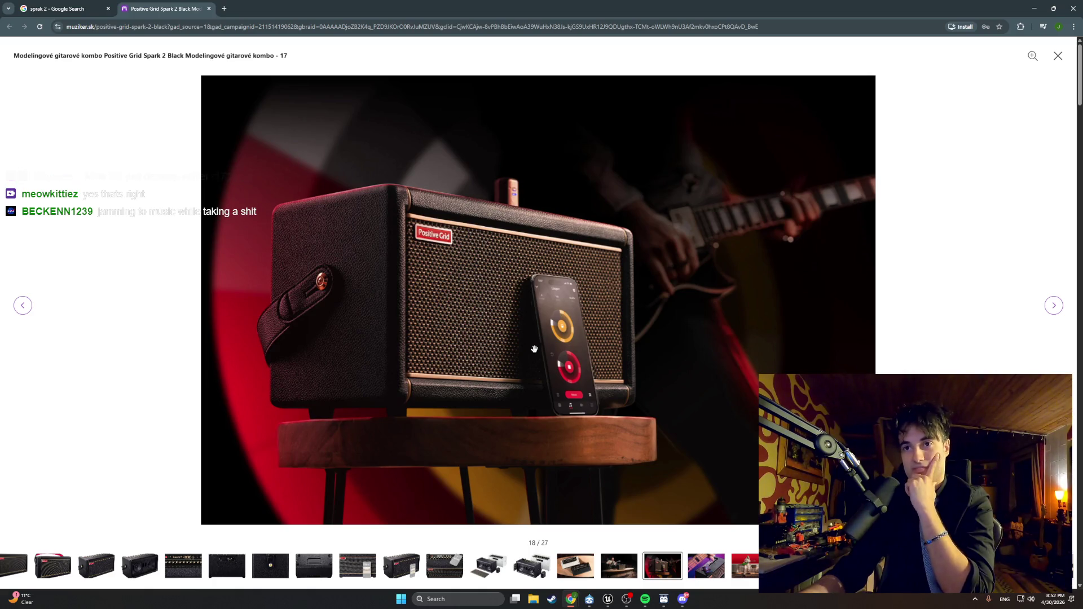
{"action": "left_click", "coordinate": [1057, 56]}
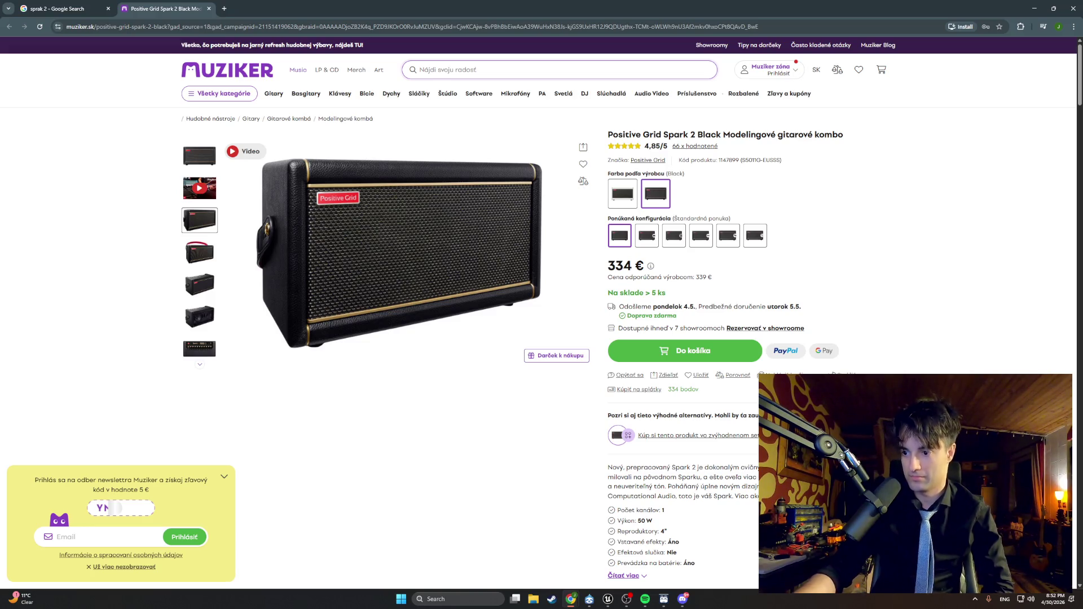
Step: Minimize Chrome to bring the Unreal Editor back into view
{"action": "left_click", "coordinate": [1033, 8]}
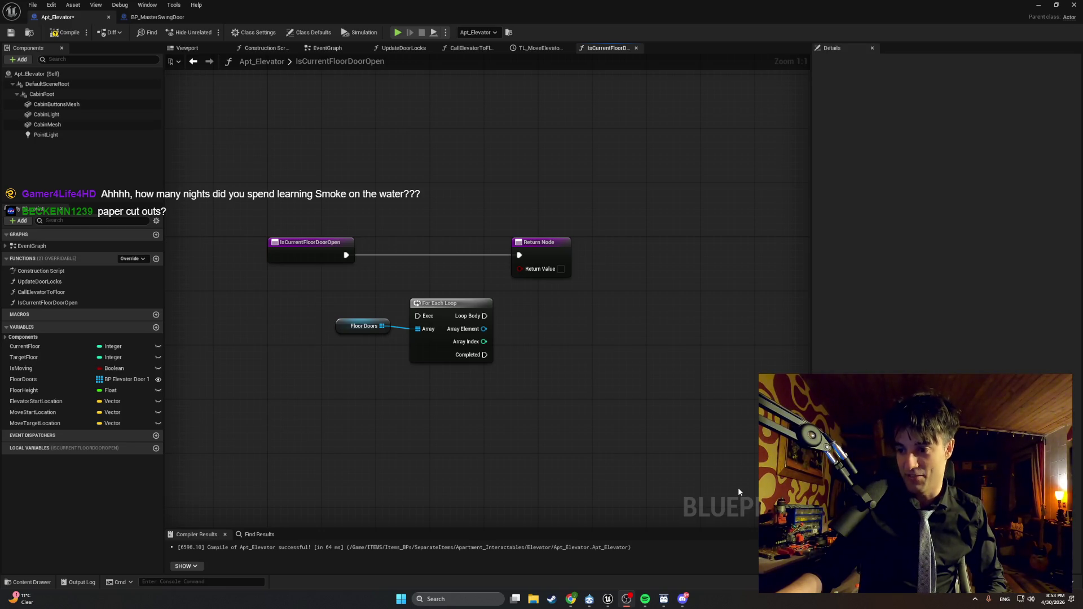
Step: Compile Apt_Elevator, snip the blueprint graph area, and bring the Muziker page back up
{"action": "left_click", "coordinate": [65, 32]}
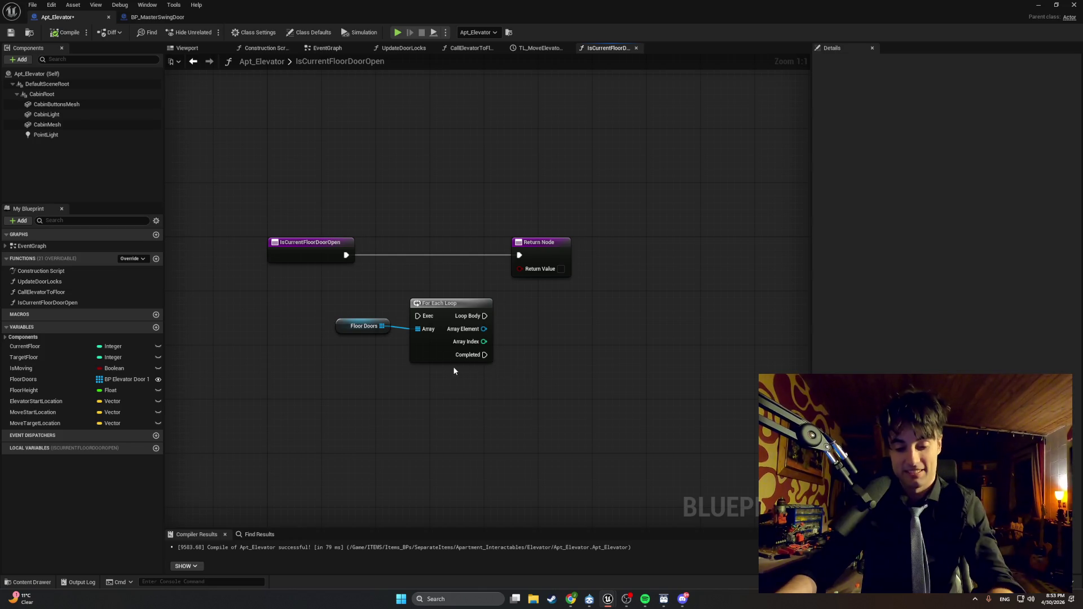
{"action": "key", "text": "super+shift+s"}
{"action": "mouse_move", "coordinate": [635, 422]}
{"action": "left_mouse_down"}
{"action": "mouse_move", "coordinate": [501, 328]}
{"action": "mouse_move", "coordinate": [201, 196]}
{"action": "left_mouse_up"}
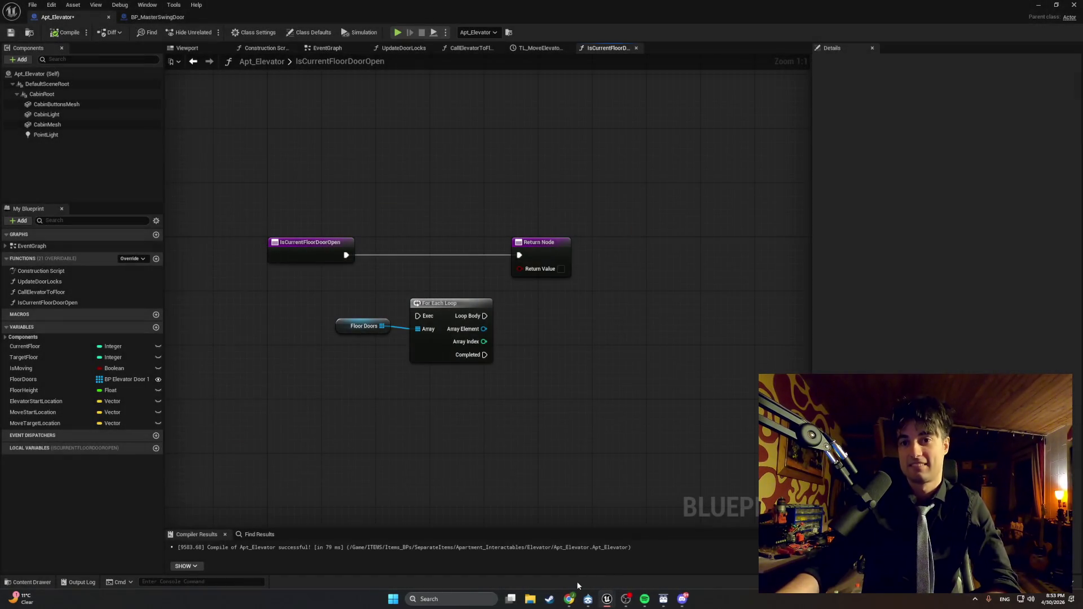
{"action": "mouse_move", "coordinate": [571, 599]}
{"action": "left_click", "coordinate": [611, 555]}
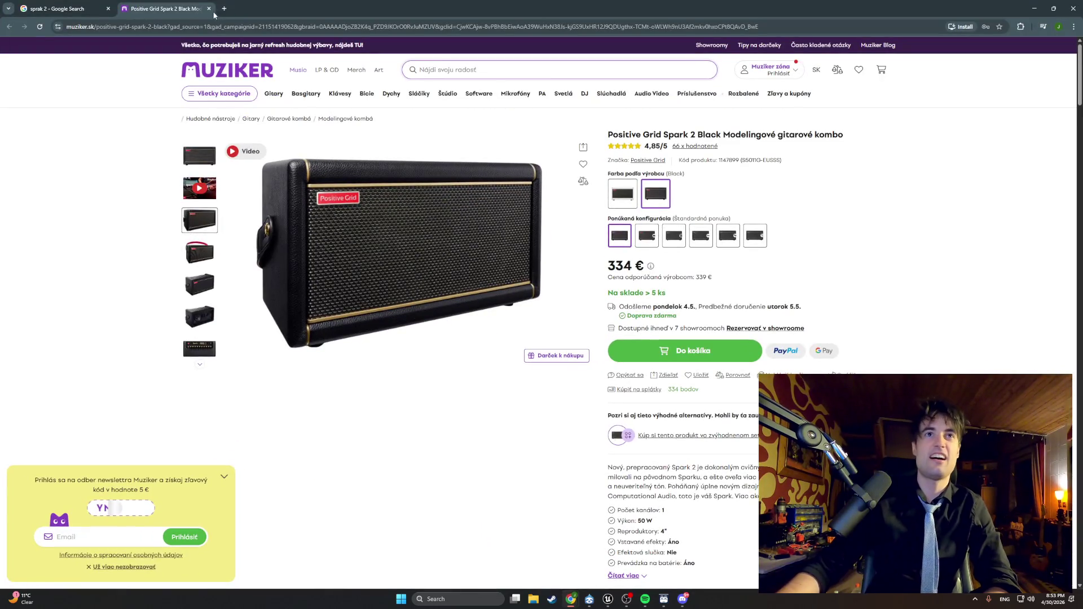
Step: Close the Spark 2 product tab and switch back to the Unreal Editor
{"action": "left_click", "coordinate": [208, 8]}
{"action": "key", "text": "alt+Tab"}
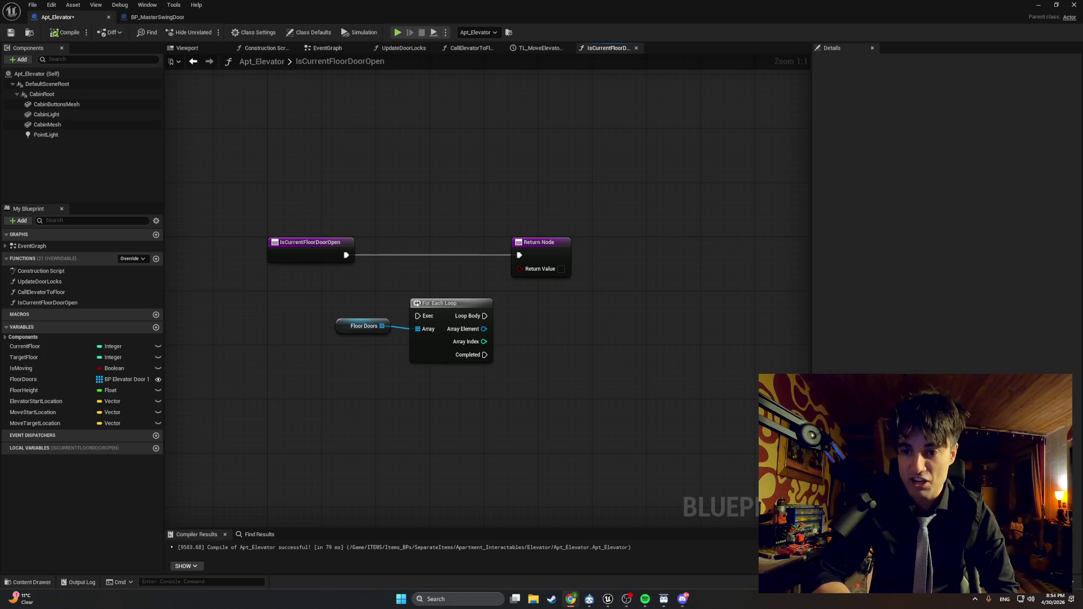
Step: Add a reroute point on the execution wire, then delete it
{"action": "double_click", "coordinate": [442, 255]}
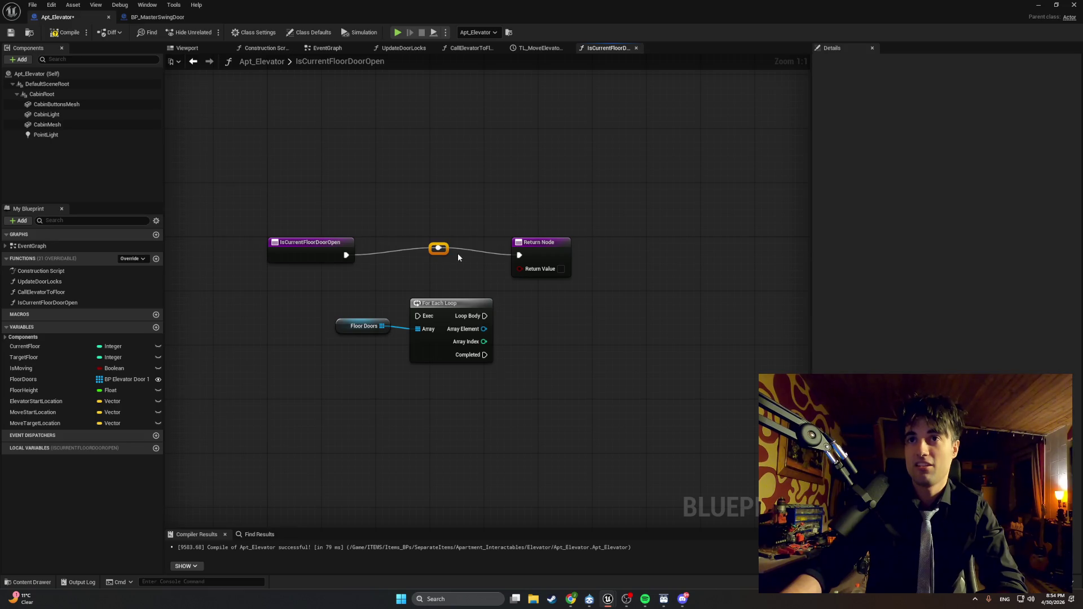
{"action": "left_click", "coordinate": [460, 249], "text": "alt"}
{"action": "left_click_drag", "start_coordinate": [477, 266], "coordinate": [381, 228]}
{"action": "key", "text": "Delete"}
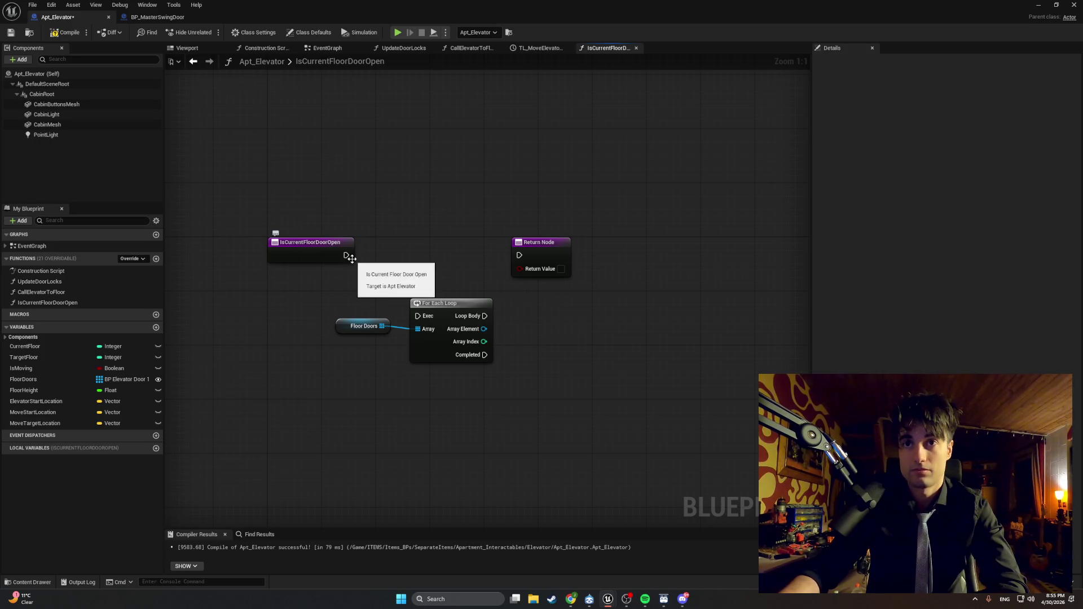
Step: Move the Floor Doors and loop nearer the entry, wire entry exec to the loop, and drag from Array Element
{"action": "mouse_move", "coordinate": [496, 401]}
{"action": "left_mouse_down"}
{"action": "mouse_move", "coordinate": [397, 296]}
{"action": "mouse_move", "coordinate": [375, 307]}
{"action": "left_mouse_up"}
{"action": "left_click_drag", "start_coordinate": [441, 320], "coordinate": [427, 273]}
{"action": "left_click", "coordinate": [425, 384]}
{"action": "mouse_move", "coordinate": [429, 389]}
{"action": "left_mouse_down"}
{"action": "mouse_move", "coordinate": [396, 250]}
{"action": "mouse_move", "coordinate": [430, 379]}
{"action": "left_mouse_up"}
{"action": "left_click_drag", "start_coordinate": [345, 254], "coordinate": [411, 274]}
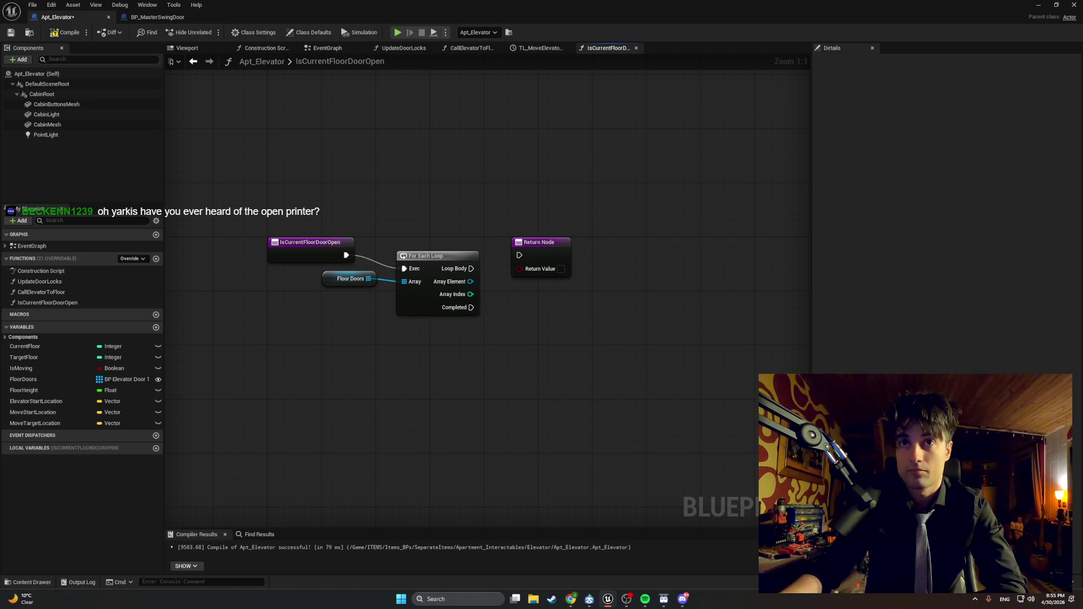
{"action": "left_click_drag", "start_coordinate": [470, 281], "coordinate": [555, 356]}
Step: Add a Get Door Floor node beside the For Each Loop, and move the Return Node up-right
{"action": "type", "text": "get Doorfloor"}
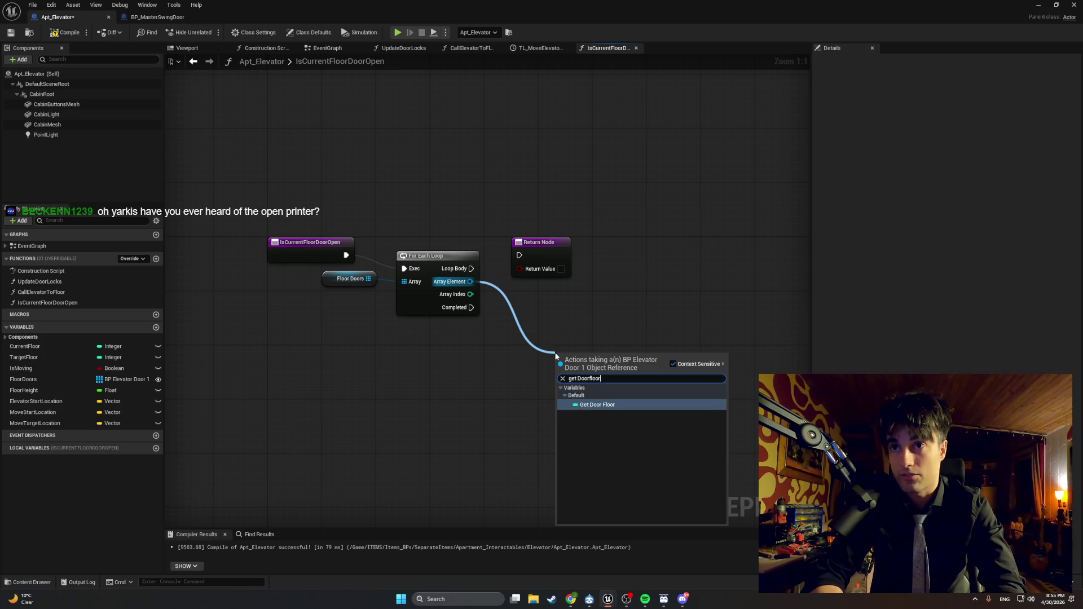
{"action": "key", "text": "Return"}
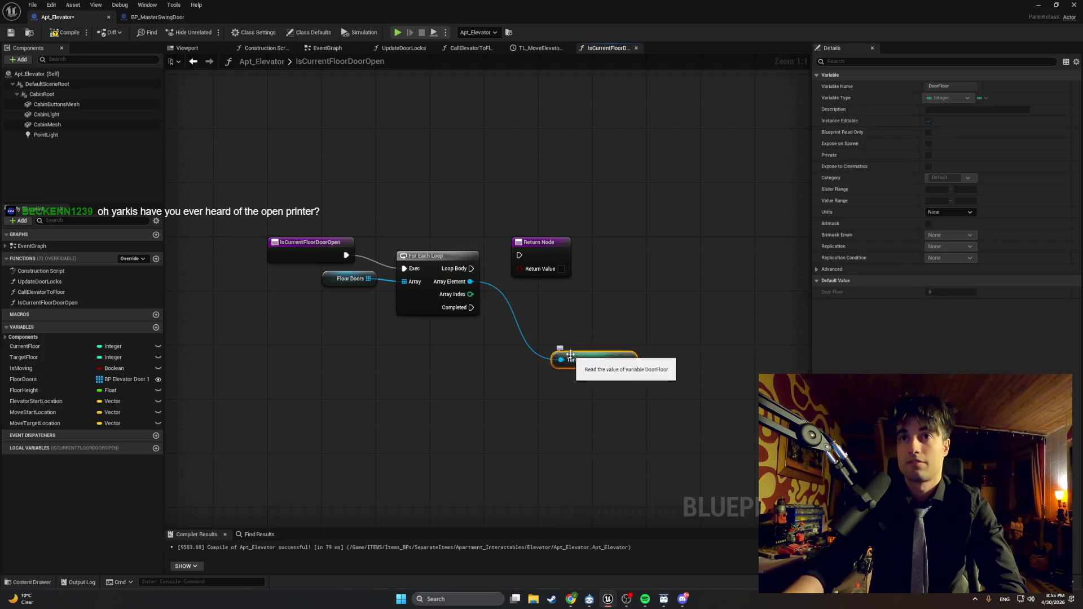
{"action": "left_click_drag", "start_coordinate": [558, 356], "coordinate": [539, 325]}
{"action": "key", "text": "Escape"}
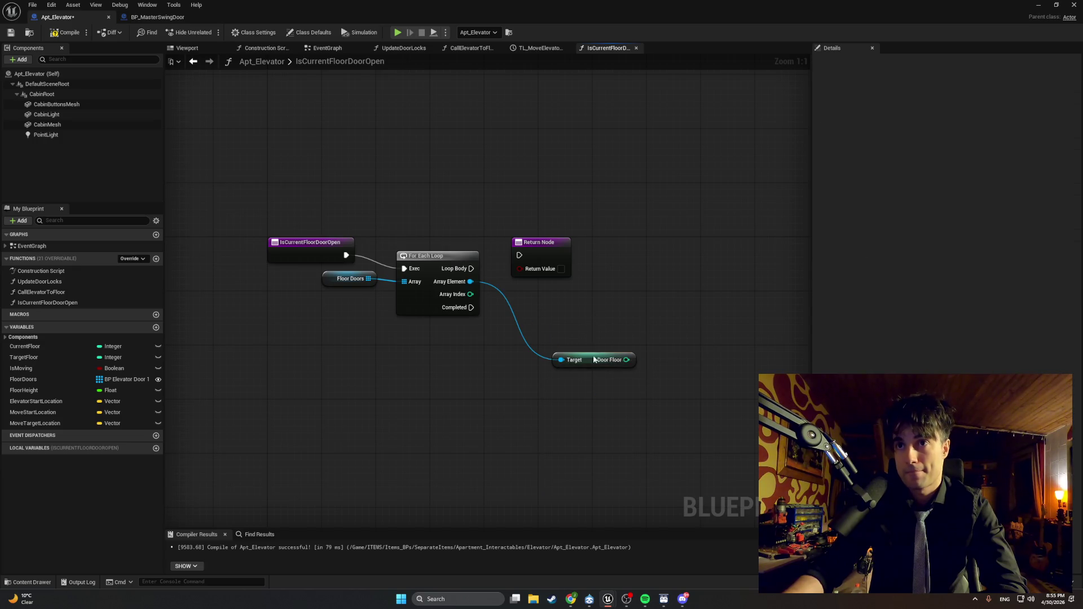
{"action": "left_click_drag", "start_coordinate": [592, 357], "coordinate": [554, 303]}
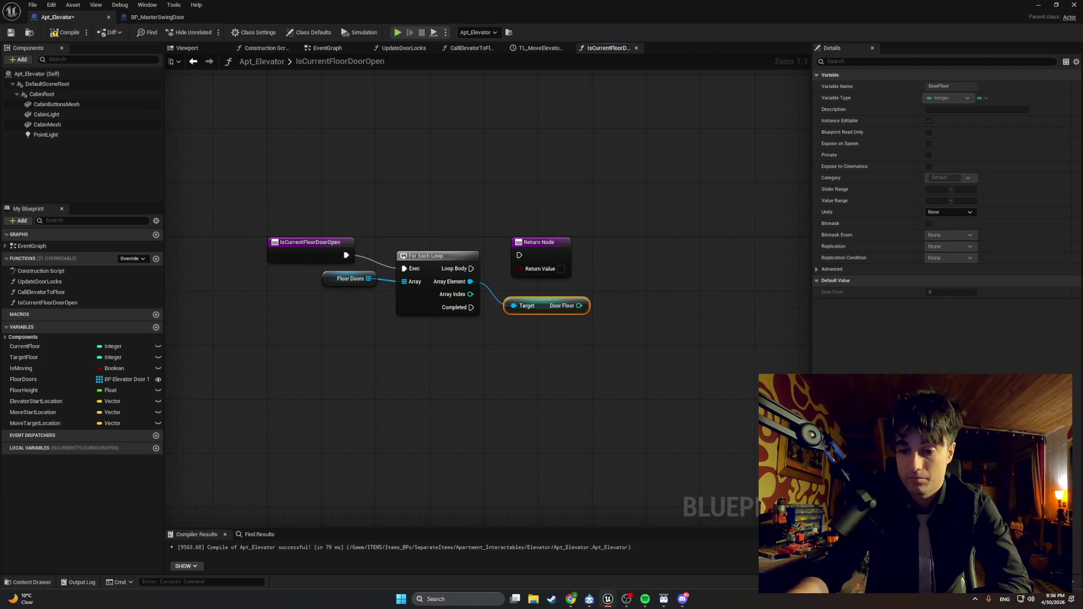
{"action": "mouse_move", "coordinate": [535, 245]}
{"action": "left_mouse_down"}
{"action": "mouse_move", "coordinate": [560, 230]}
{"action": "mouse_move", "coordinate": [662, 218]}
{"action": "left_mouse_up"}
Step: Add an Equal (==) node and feed Door Floor into it
{"action": "right_click", "coordinate": [607, 330]}
{"action": "type", "text": "=="}
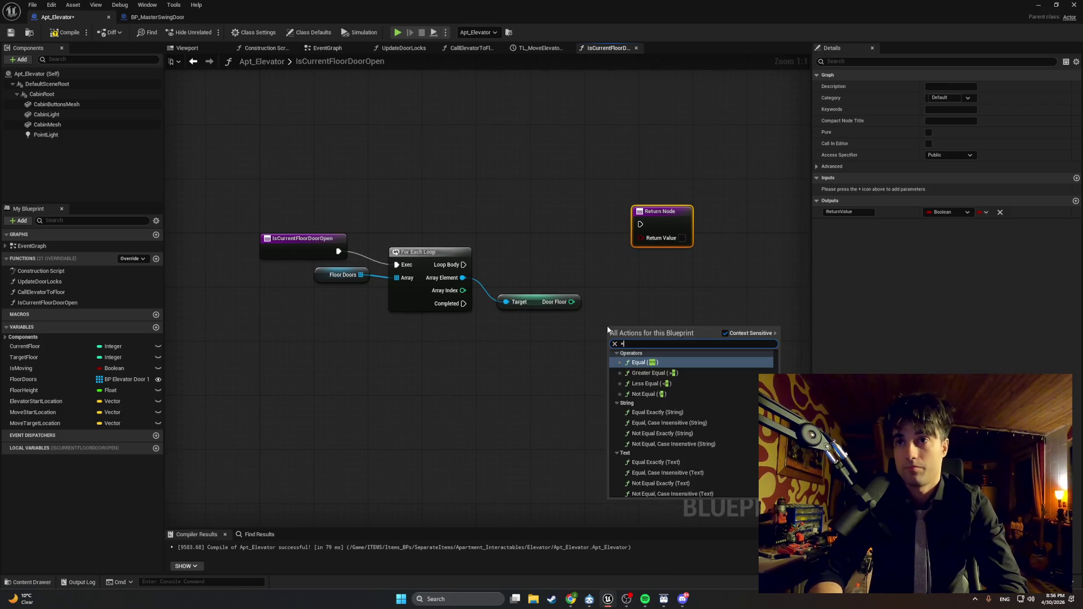
{"action": "key", "text": "Return"}
{"action": "left_click_drag", "start_coordinate": [622, 326], "coordinate": [623, 306]}
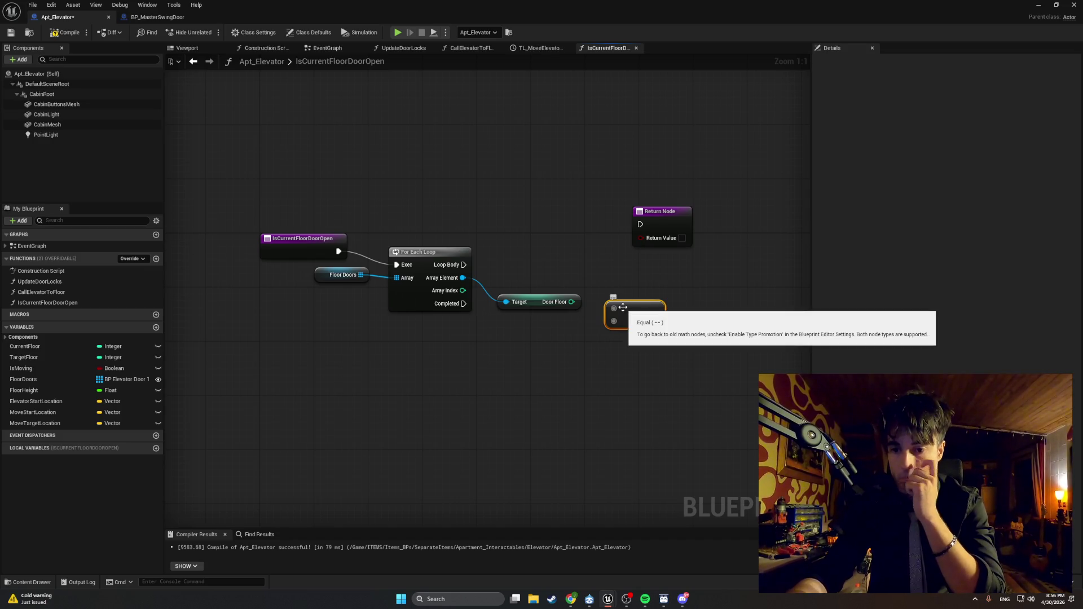
{"action": "left_click_drag", "start_coordinate": [571, 302], "coordinate": [613, 323]}
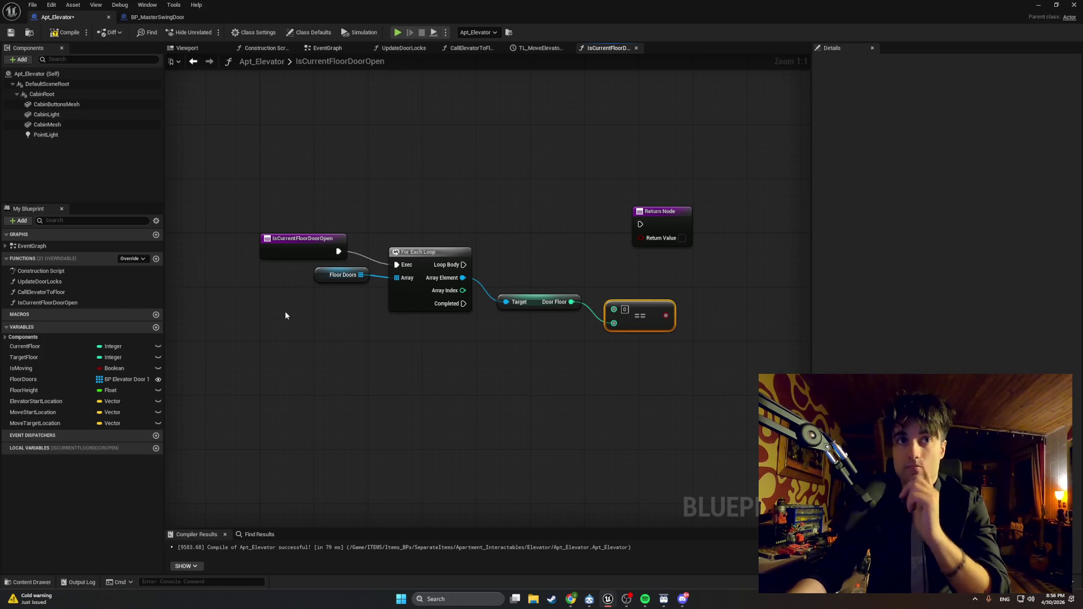
Step: Place a CurrentFloor getter beside the comparison and wire it into the Equal node
{"action": "left_click_drag", "start_coordinate": [43, 346], "coordinate": [531, 269]}
{"action": "mouse_move", "coordinate": [613, 309]}
{"action": "left_mouse_down"}
{"action": "mouse_move", "coordinate": [627, 275]}
{"action": "mouse_move", "coordinate": [612, 304]}
{"action": "mouse_move", "coordinate": [572, 271]}
{"action": "mouse_move", "coordinate": [610, 273]}
{"action": "mouse_move", "coordinate": [546, 286]}
{"action": "left_mouse_up"}
{"action": "left_click", "coordinate": [627, 270]}
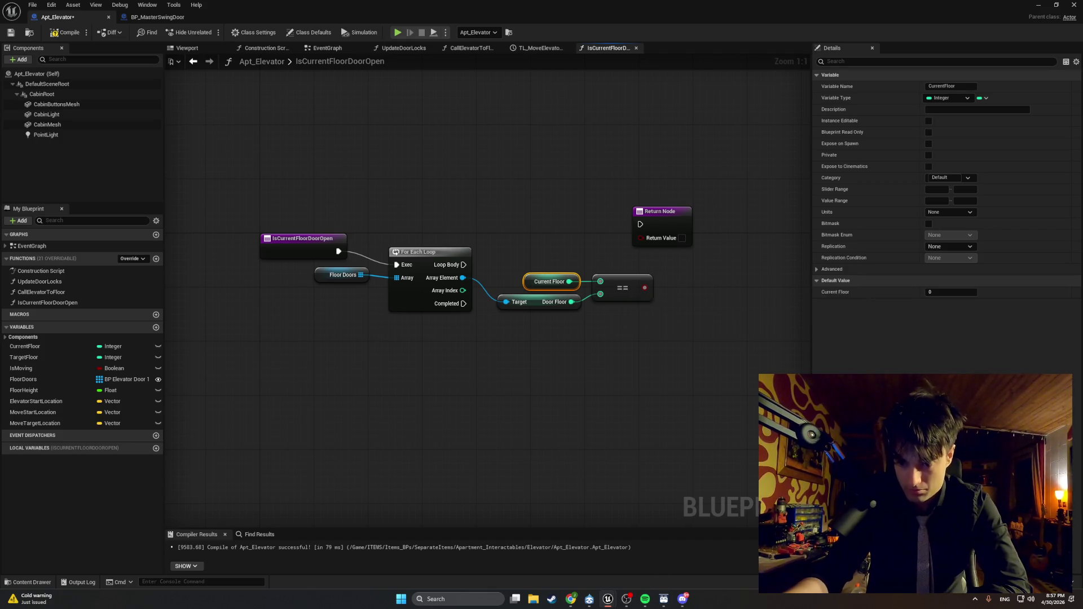
Step: Add a Branch with the == result as its Condition, and move the Return Node below it
{"action": "left_click_drag", "start_coordinate": [657, 293], "coordinate": [586, 287]}
{"action": "mouse_move", "coordinate": [592, 214]}
{"action": "left_mouse_down"}
{"action": "mouse_move", "coordinate": [554, 168]}
{"action": "mouse_move", "coordinate": [745, 229]}
{"action": "left_mouse_up"}
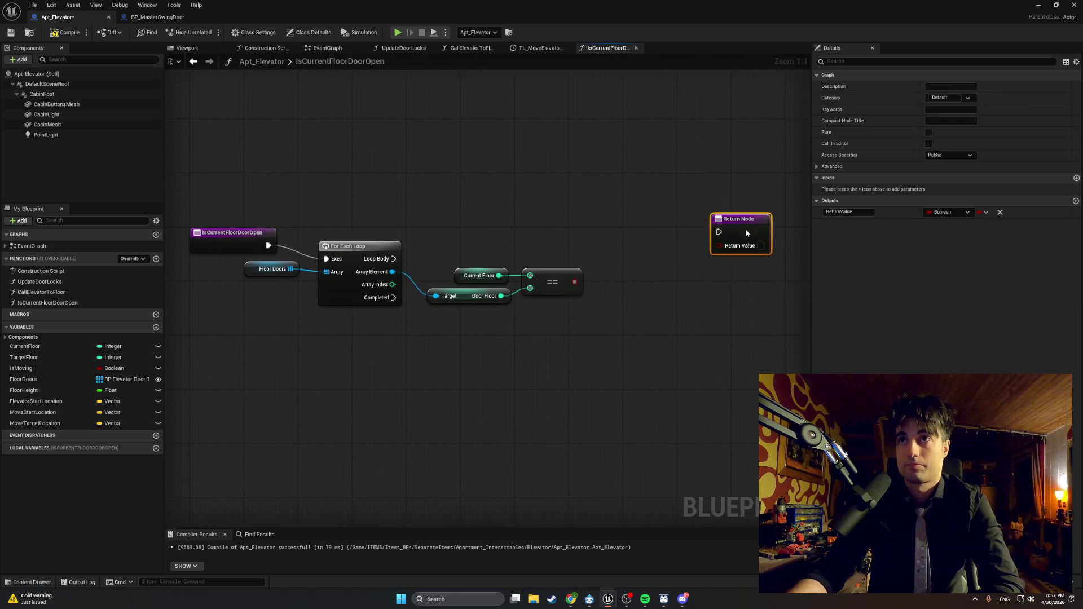
{"action": "left_click", "coordinate": [428, 245]}
{"action": "mouse_move", "coordinate": [378, 280]}
{"action": "left_mouse_down"}
{"action": "mouse_move", "coordinate": [451, 282]}
{"action": "mouse_move", "coordinate": [424, 250]}
{"action": "left_mouse_up"}
{"action": "left_click_drag", "start_coordinate": [284, 253], "coordinate": [363, 253]}
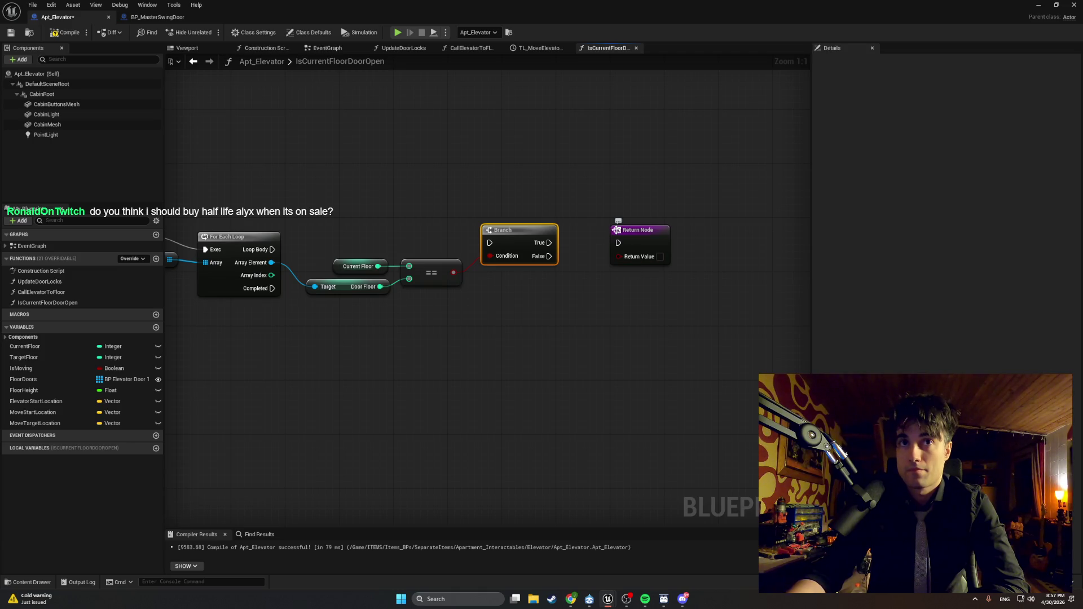
{"action": "left_click_drag", "start_coordinate": [622, 233], "coordinate": [647, 361]}
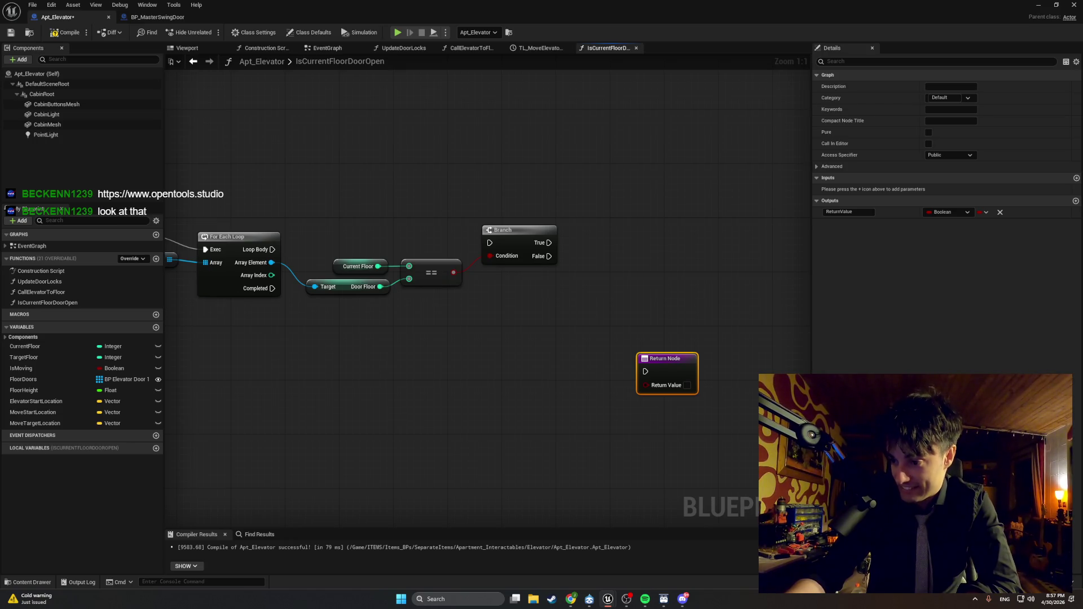
{"action": "key", "text": "alt+Tab"}
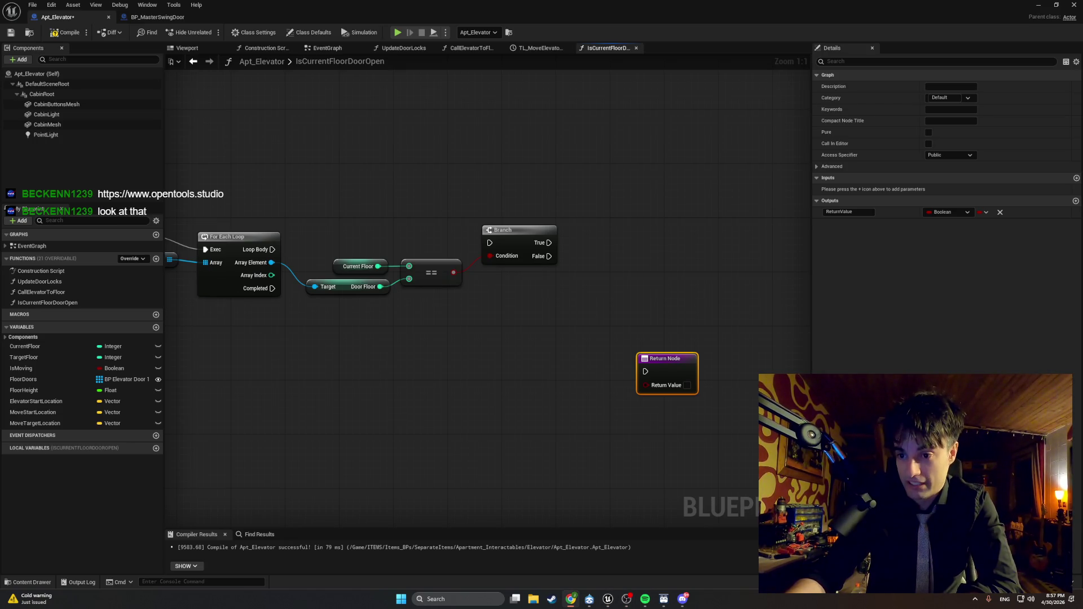
Step: Scroll through the OpenTools Openprinter page in Chrome, then close that tab
{"action": "left_click", "coordinate": [571, 599]}
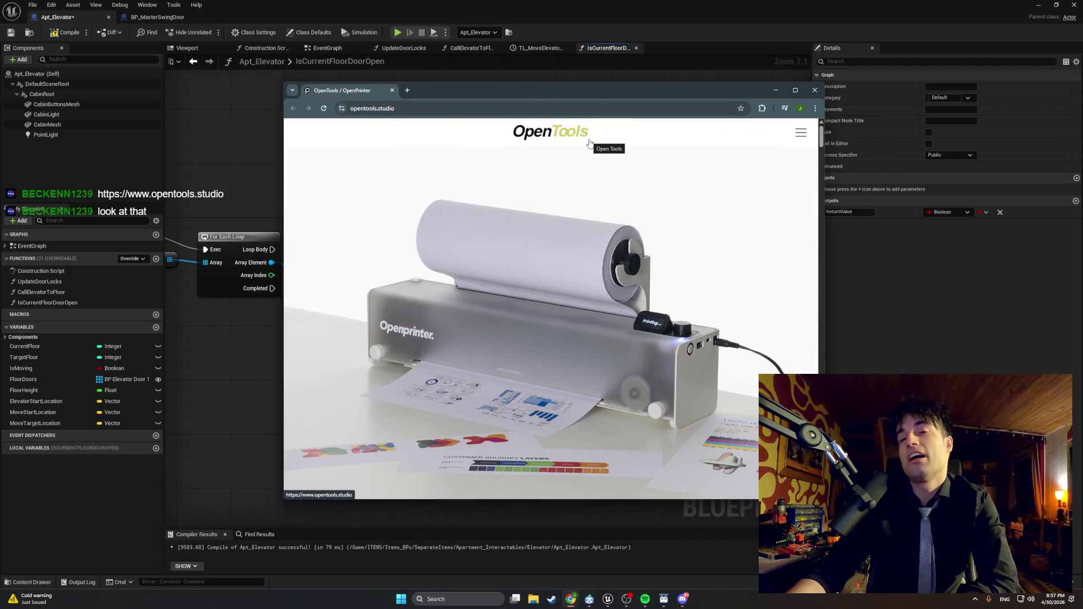
{"action": "scroll", "coordinate": [563, 231], "scroll_direction": "down", "scroll_amount": 4}
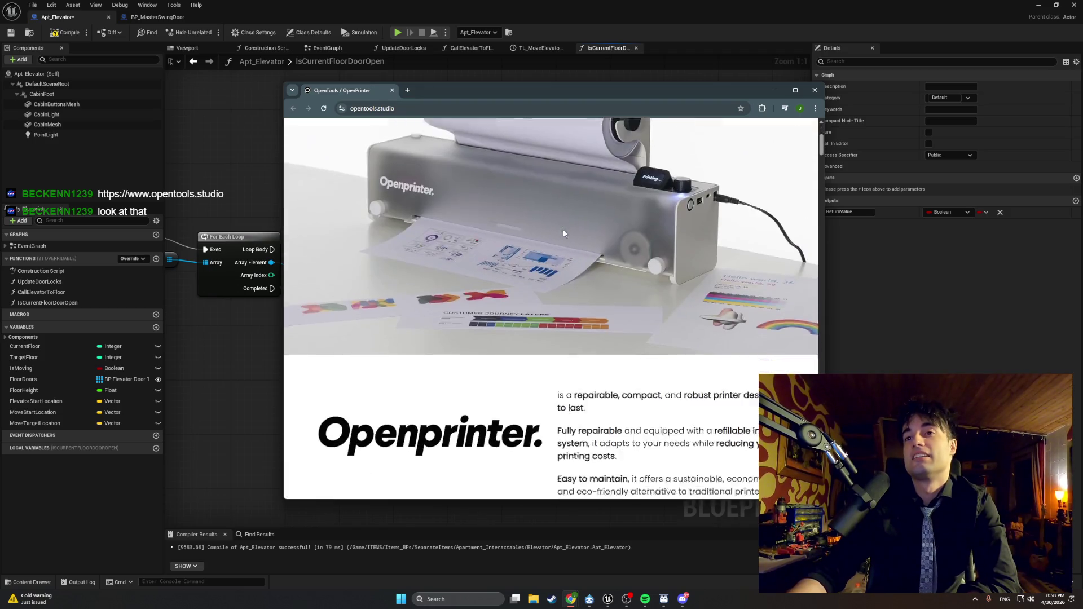
{"action": "scroll", "coordinate": [563, 231], "scroll_direction": "down", "scroll_amount": 6}
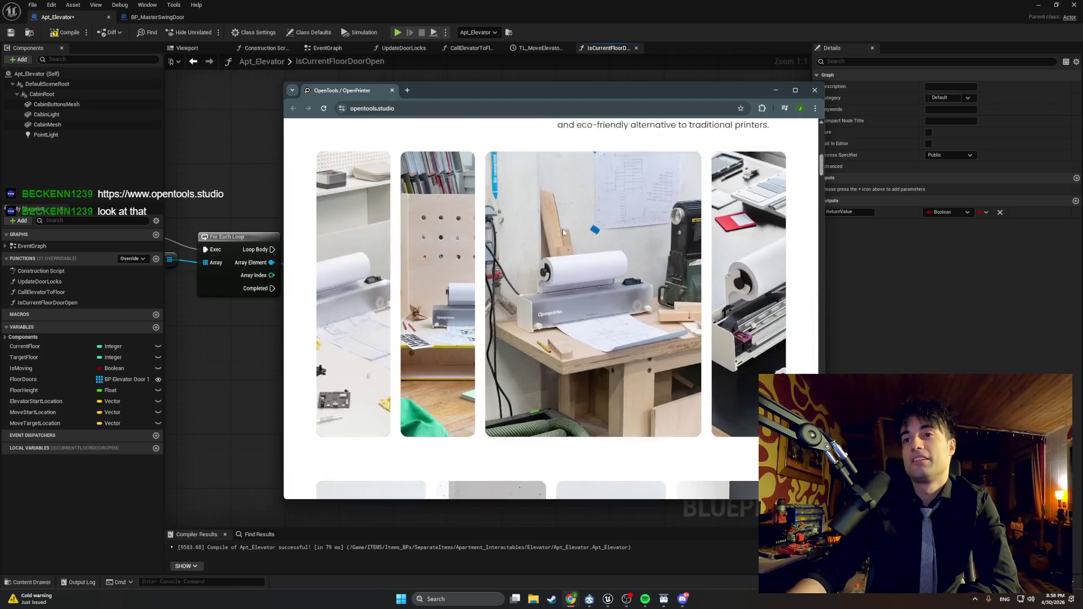
{"action": "scroll", "coordinate": [563, 231], "scroll_direction": "up", "scroll_amount": 10}
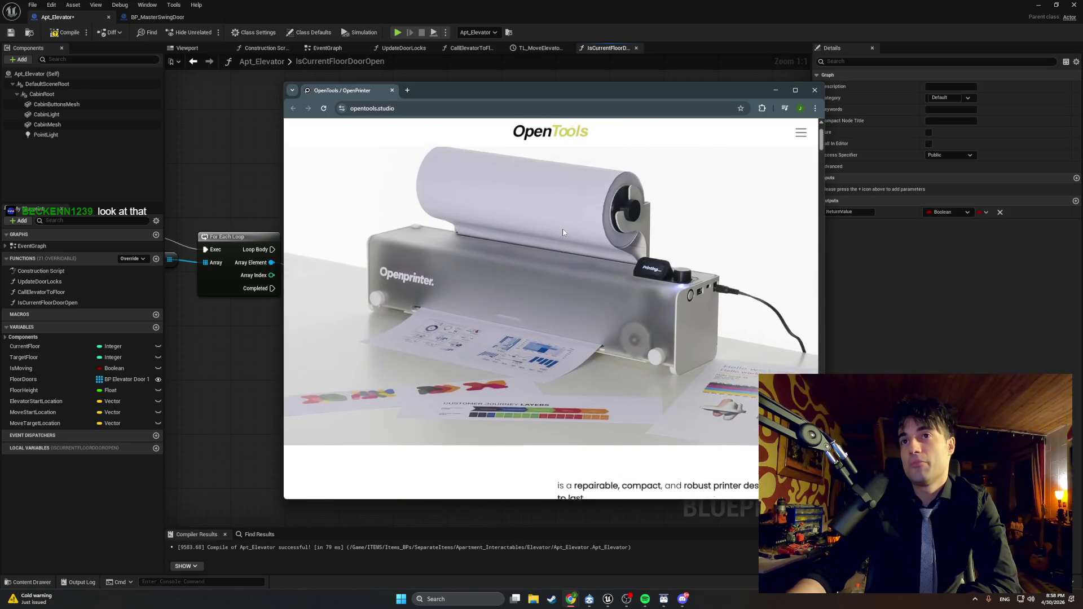
{"action": "left_click", "coordinate": [391, 91]}
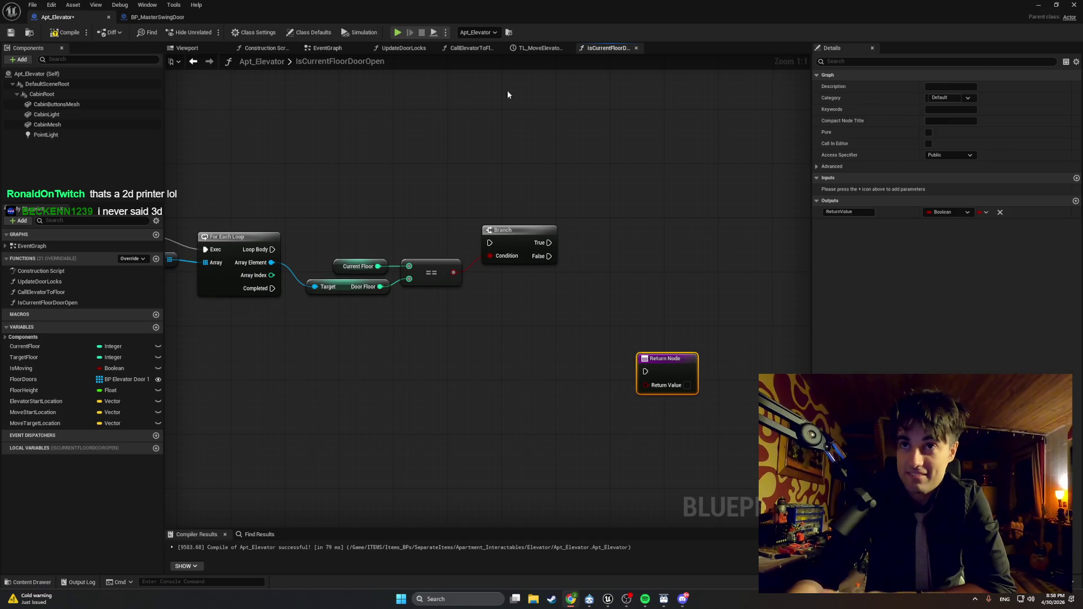
Step: Nudge the Branch node slightly down, recenter the graph, and start a screenshot capture
{"action": "left_click", "coordinate": [513, 234]}
{"action": "left_click_drag", "start_coordinate": [513, 235], "coordinate": [513, 242]}
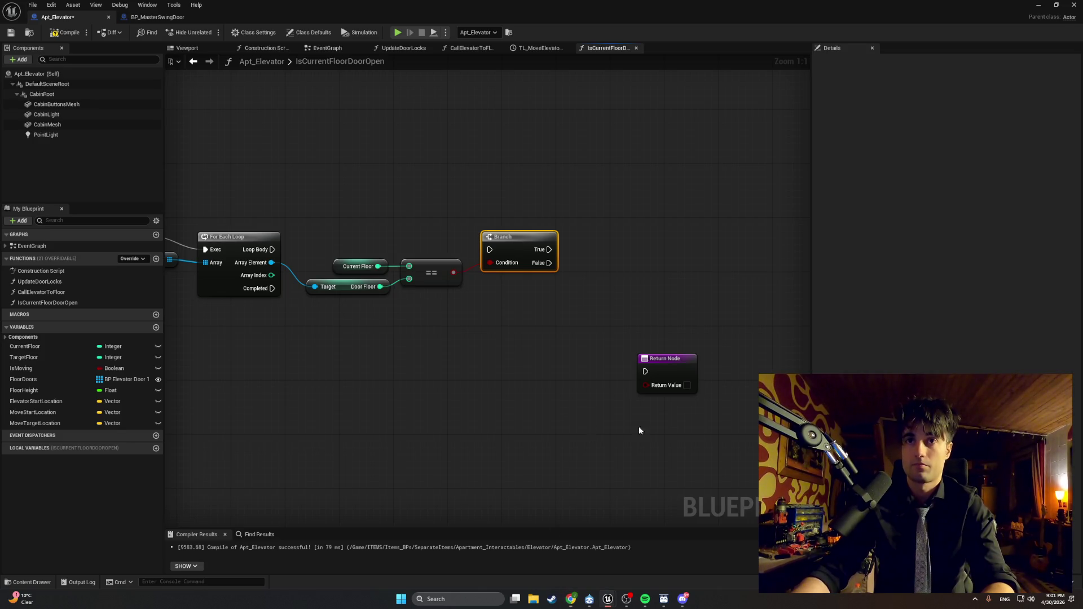
{"action": "key", "text": "Home"}
{"action": "key", "text": "super+shift+s"}
{"action": "left_click_drag", "start_coordinate": [740, 389], "coordinate": [218, 216]}
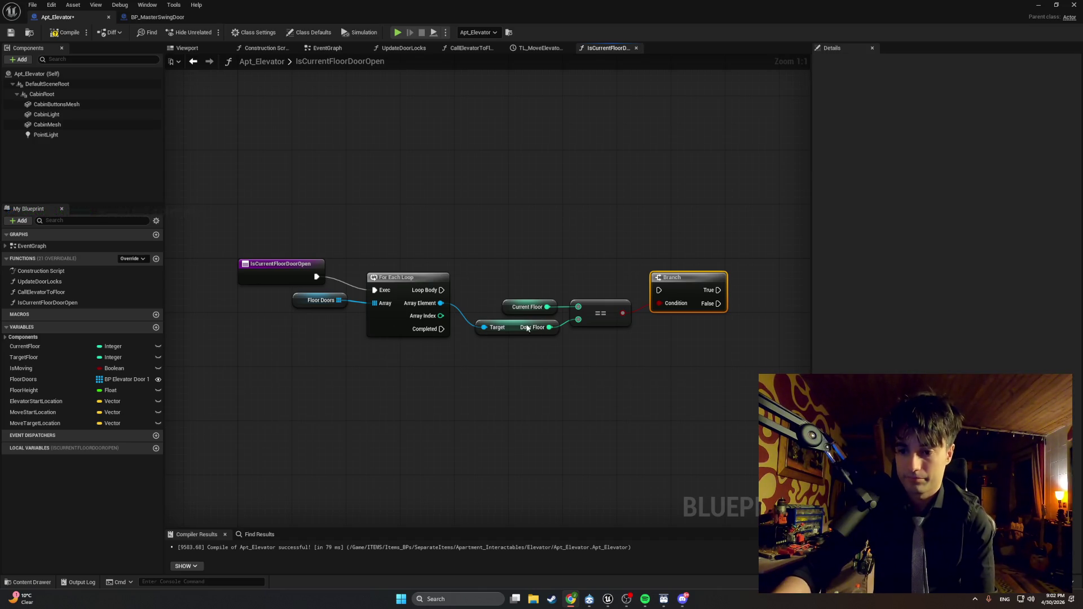
{"action": "left_click_drag", "start_coordinate": [441, 289], "coordinate": [659, 289]}
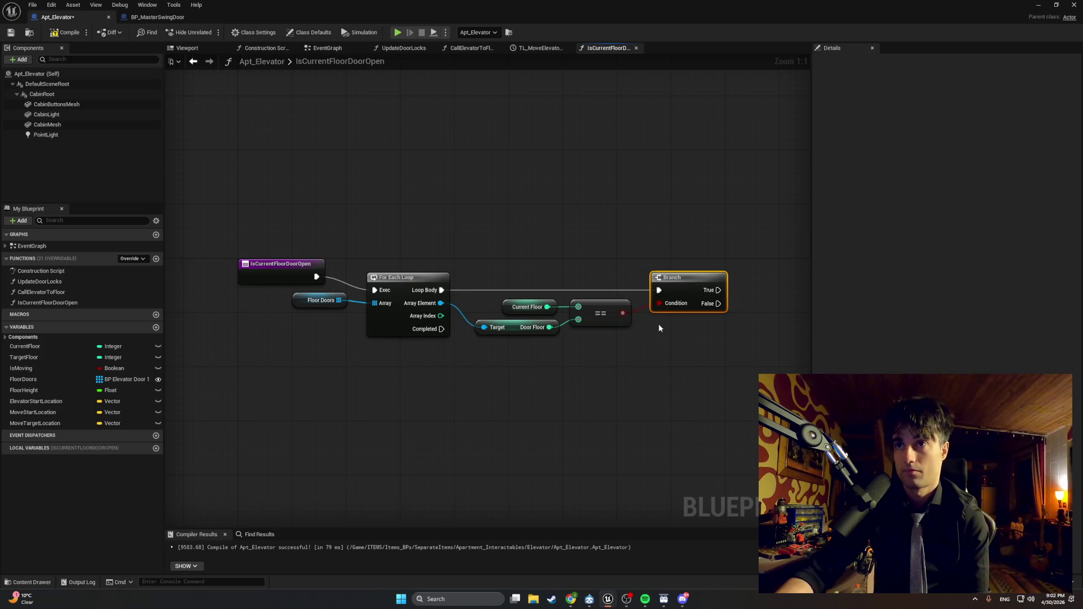
Step: Recenter the graph and drag off the loop's Array Element to start a new node
{"action": "key", "text": "Home"}
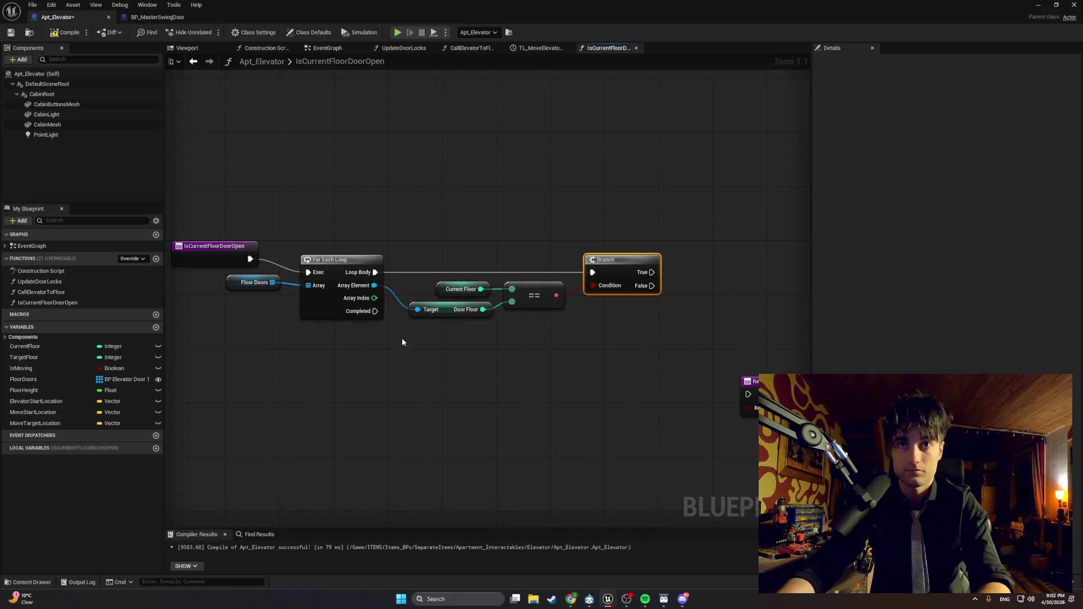
{"action": "mouse_move", "coordinate": [374, 286]}
{"action": "left_mouse_down"}
{"action": "mouse_move", "coordinate": [409, 316]}
{"action": "mouse_move", "coordinate": [437, 371]}
{"action": "left_mouse_up"}
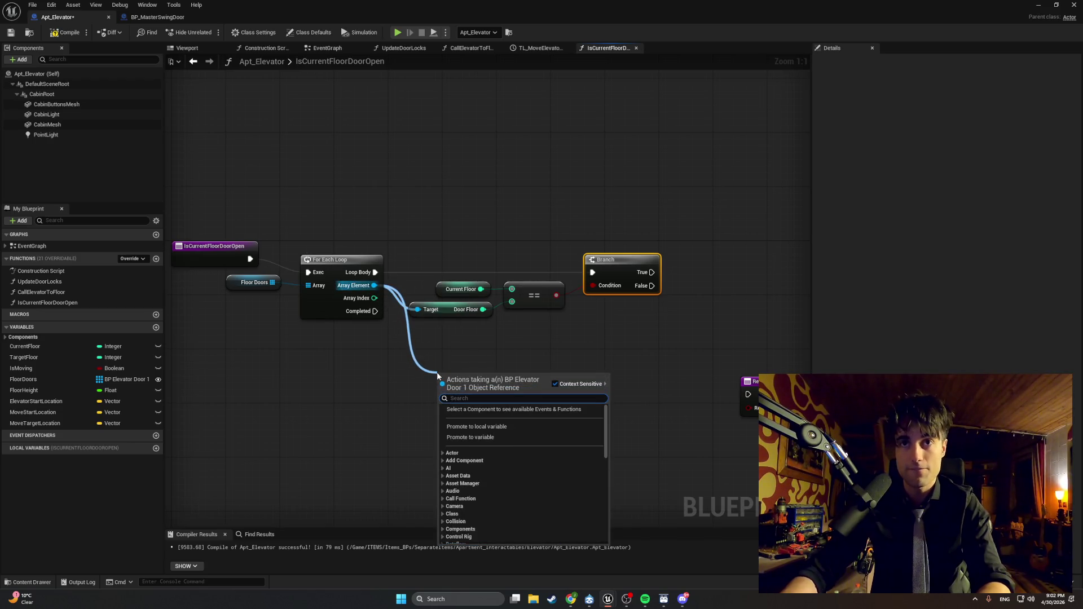